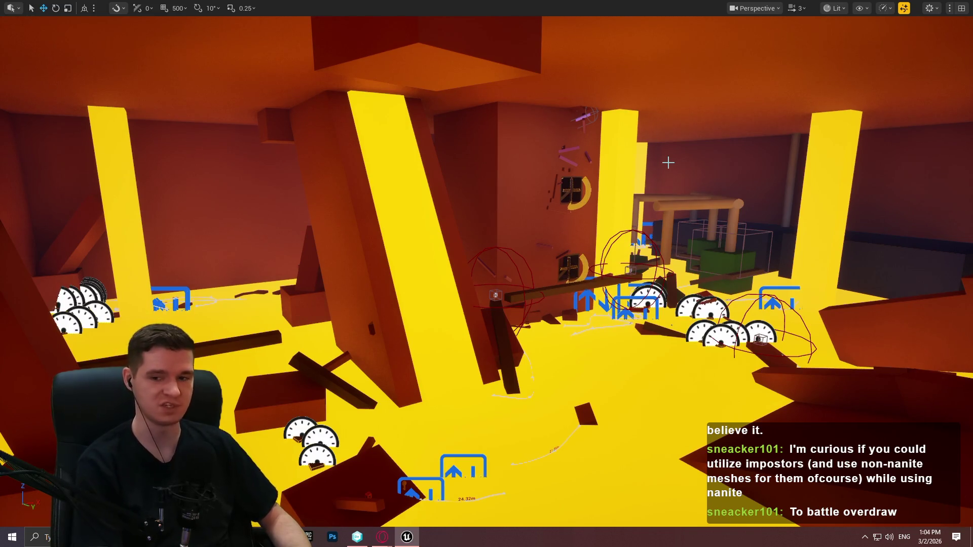
Pan and zoom the camera across the cavern scene
{"action": "mouse_move", "coordinate": [668, 163]}
{"action": "left_mouse_down"}
{"action": "mouse_move", "coordinate": [705, 147]}
{"action": "mouse_move", "coordinate": [684, 160]}
{"action": "mouse_move", "coordinate": [659, 134]}
{"action": "mouse_move", "coordinate": [598, 134]}
{"action": "left_mouse_up"}
{"action": "scroll", "coordinate": [487, 273], "scroll_direction": "down", "scroll_amount": 2}
{"action": "scroll", "coordinate": [487, 273], "scroll_direction": "up", "scroll_amount": 2}
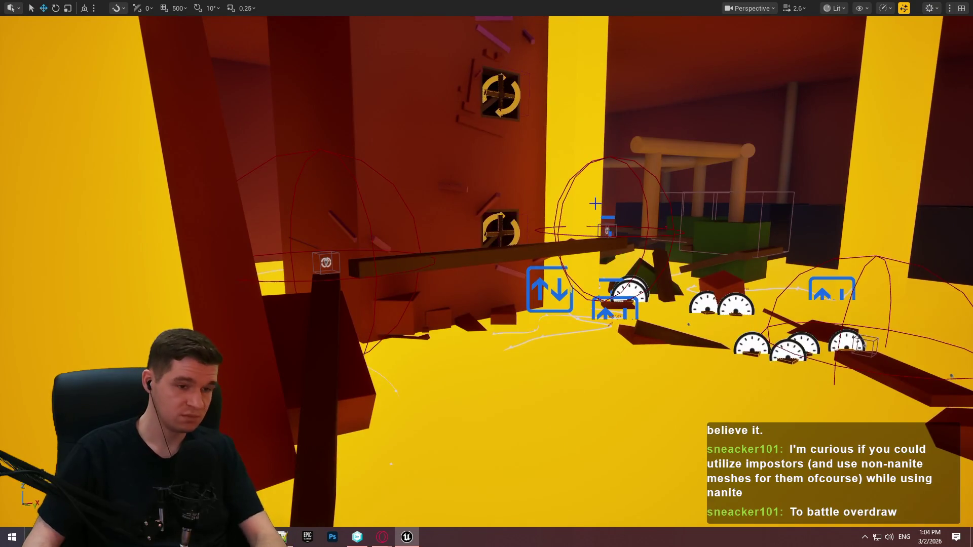
Leave immersive mode for the full editor layout and bring the Notepad++ design notes forward
{"action": "key", "text": "F11"}
{"action": "left_click_drag", "start_coordinate": [314, 176], "coordinate": [309, 203]}
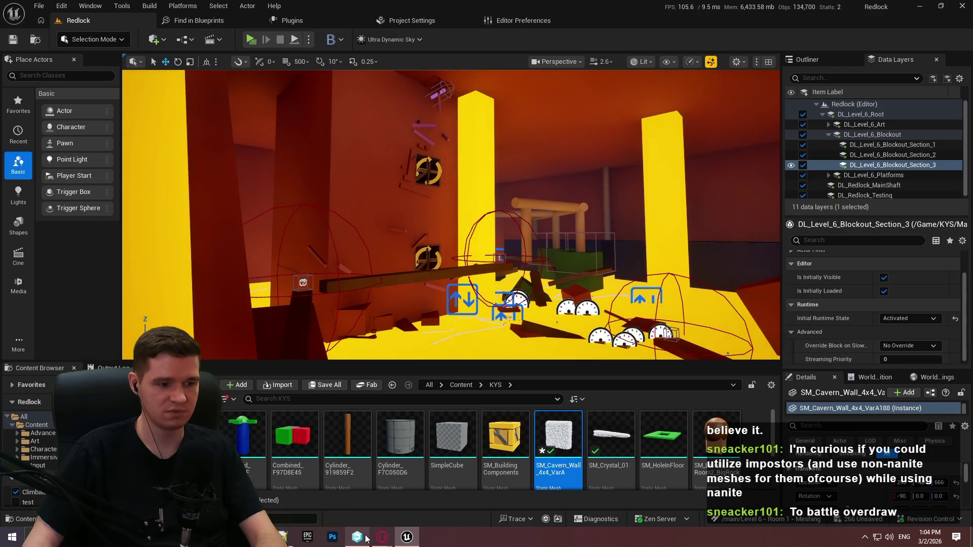
{"action": "left_click", "coordinate": [357, 536]}
{"action": "left_click", "coordinate": [357, 537]}
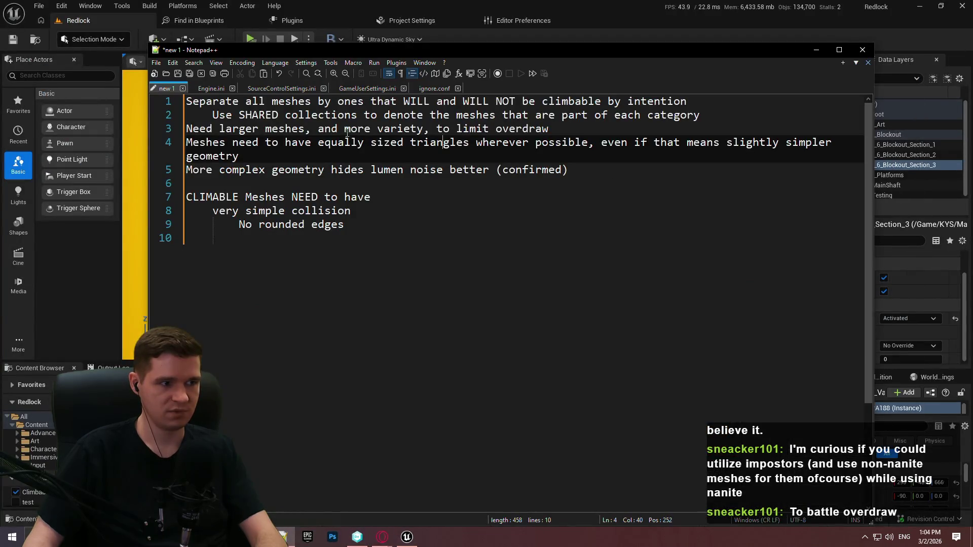
Add a line-10 note that smoother-sided mesh variants prevent major clipping, then return to Unreal
{"action": "left_click", "coordinate": [399, 143]}
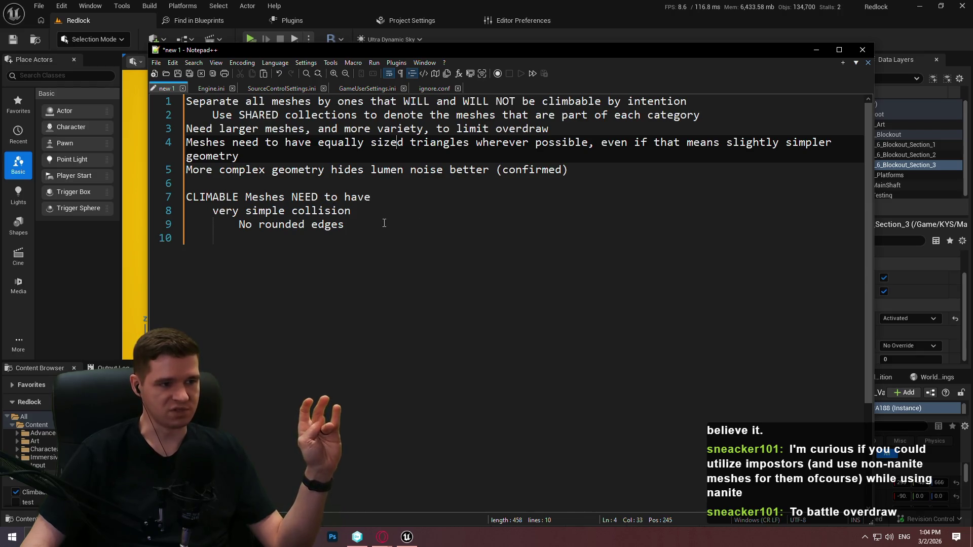
{"action": "left_click", "coordinate": [456, 229]}
{"action": "key", "text": "Down"}
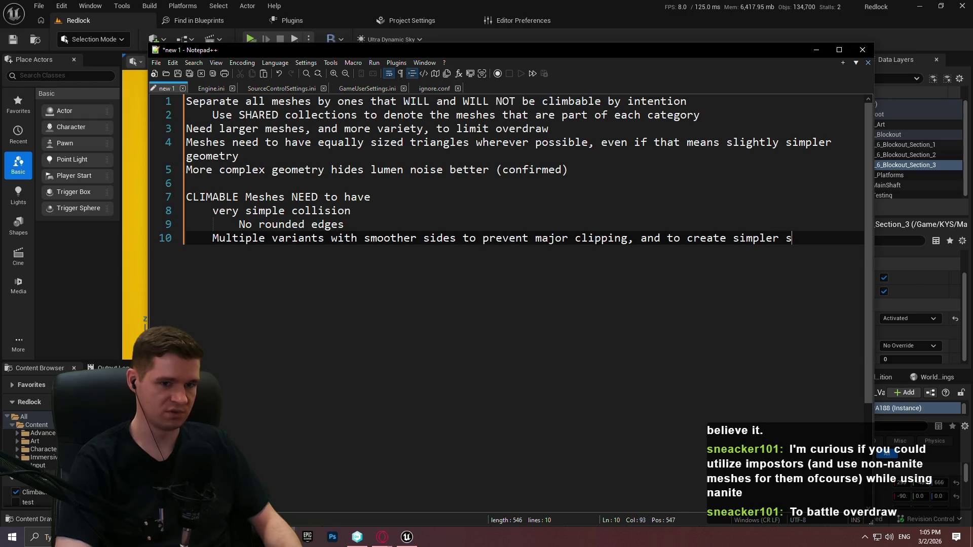
{"action": "type", "text": "from"}
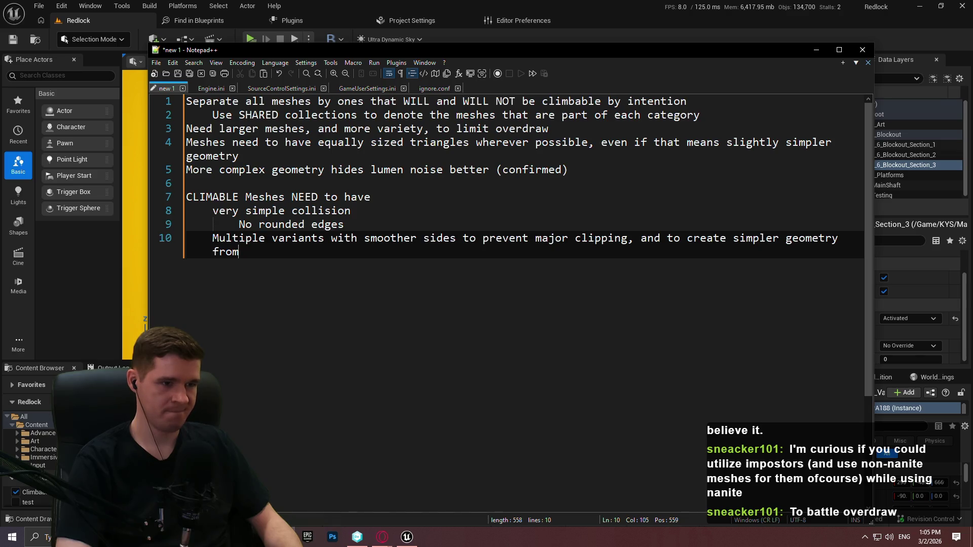
{"action": "left_click", "coordinate": [611, 17]}
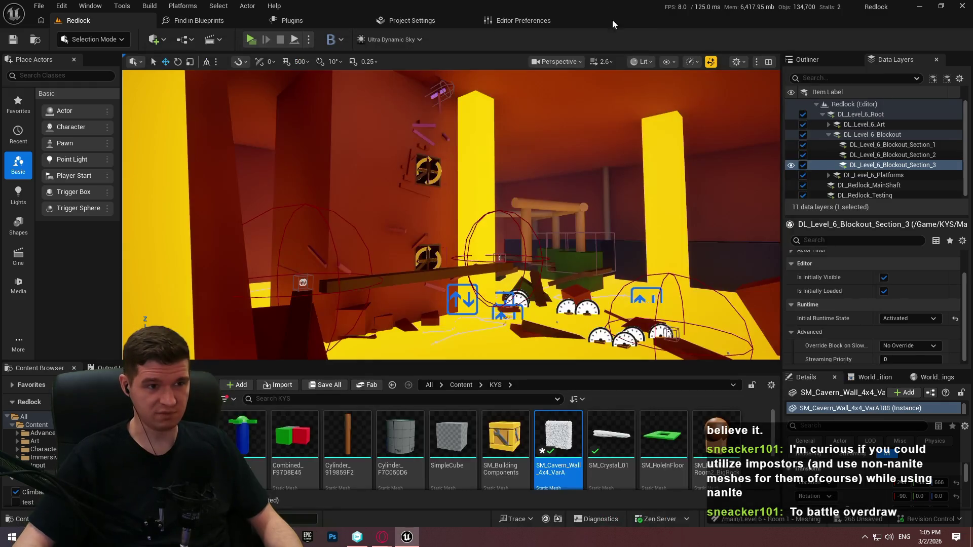
Hide the DL_Level_6_Blockout_Section_1 blockout walls and expand the viewport to fullscreen
{"action": "scroll", "coordinate": [603, 153], "scroll_direction": "up", "scroll_amount": 4}
{"action": "left_click_drag", "start_coordinate": [603, 153], "coordinate": [569, 129]}
{"action": "scroll", "coordinate": [603, 154], "scroll_direction": "down", "scroll_amount": 3}
{"action": "left_click", "coordinate": [791, 145]}
{"action": "key", "text": "F11"}
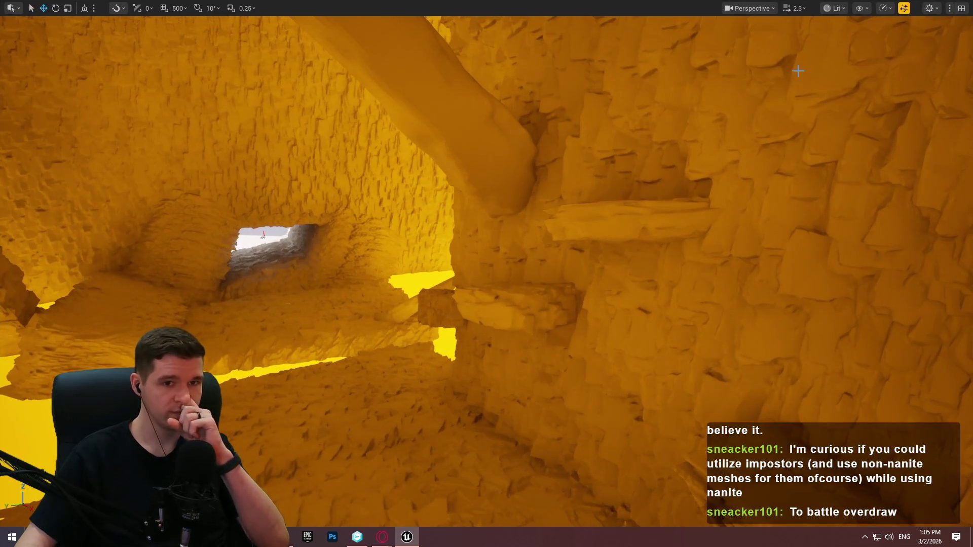
Switch the viewport to Lit Wireframe, then to Visibility Collision
{"action": "left_click", "coordinate": [834, 9]}
{"action": "left_click", "coordinate": [861, 81]}
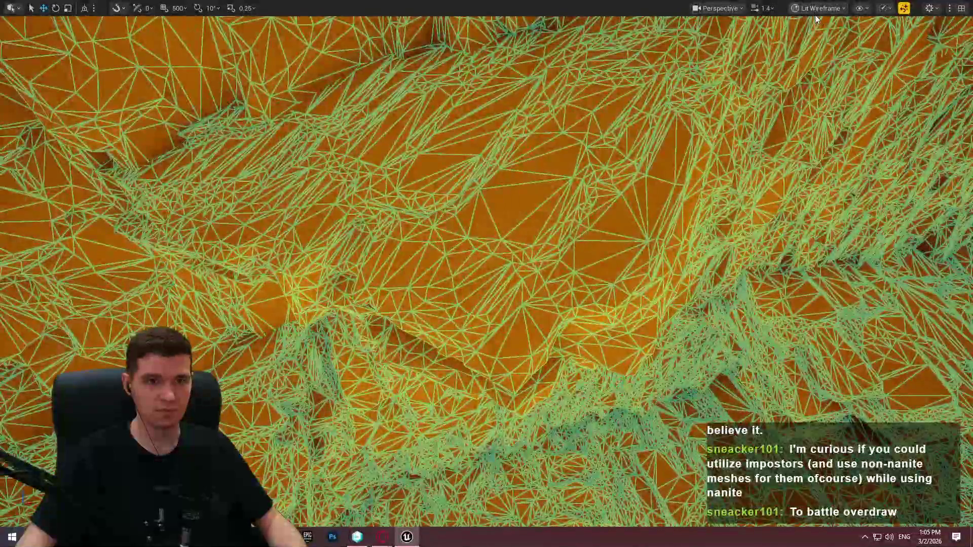
{"action": "left_click", "coordinate": [817, 9]}
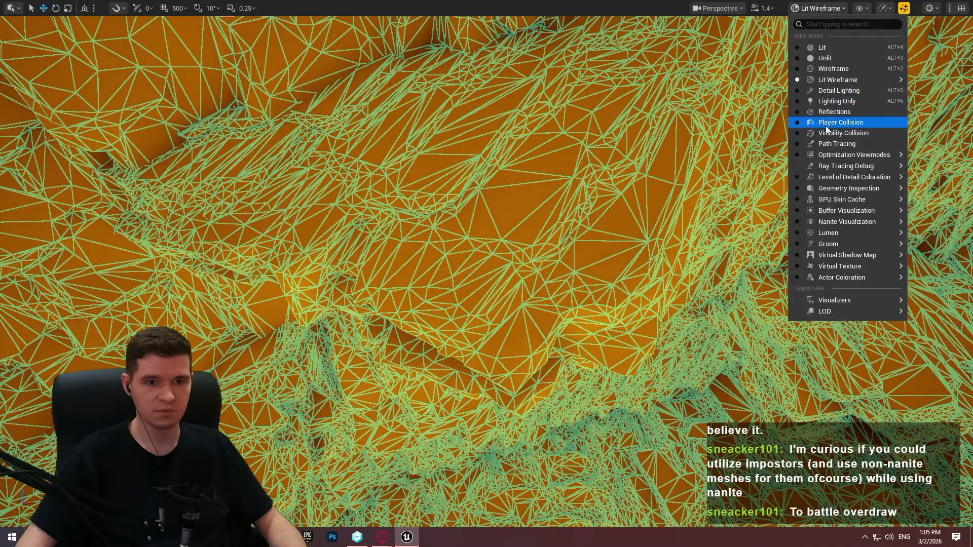
{"action": "left_click", "coordinate": [797, 134]}
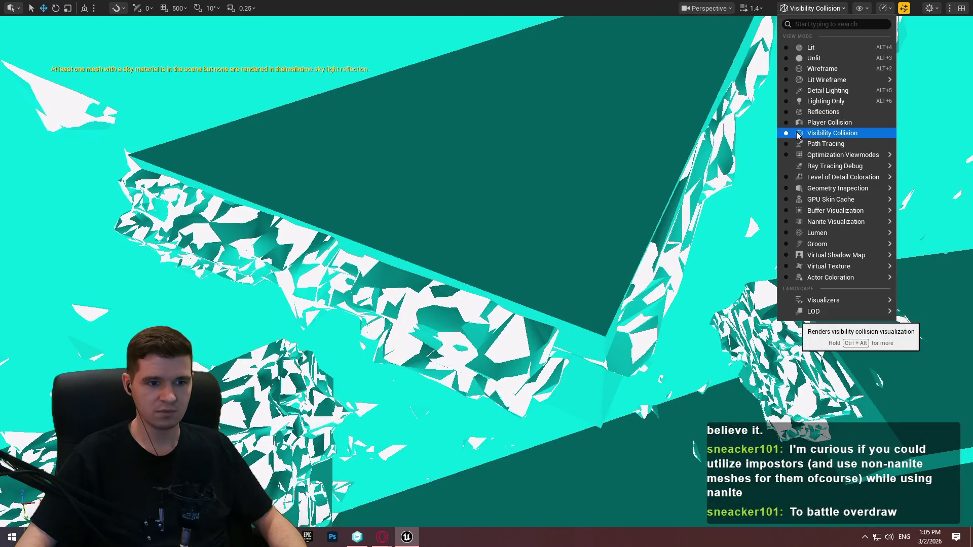
Return the viewport to Lit Wireframe rendering
{"action": "left_click", "coordinate": [803, 7]}
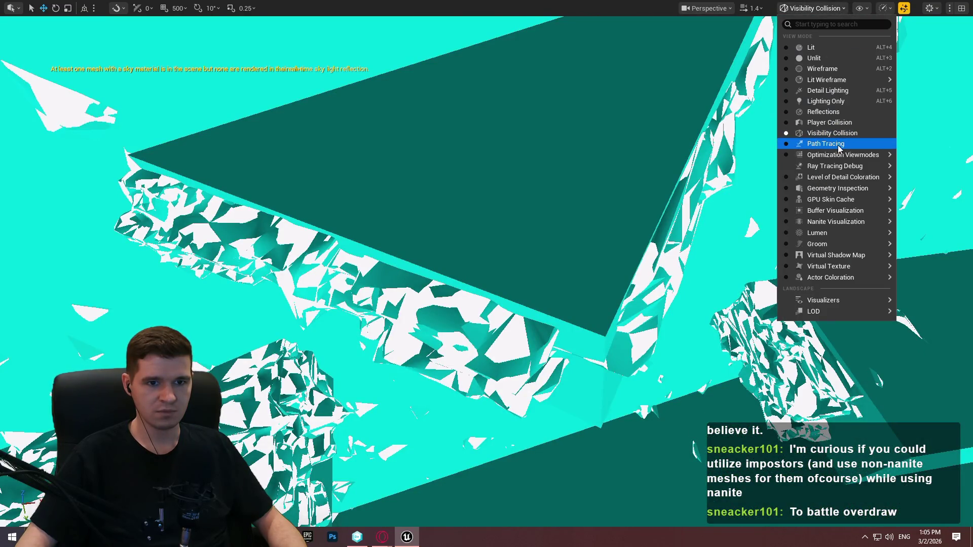
{"action": "mouse_move", "coordinate": [840, 162]}
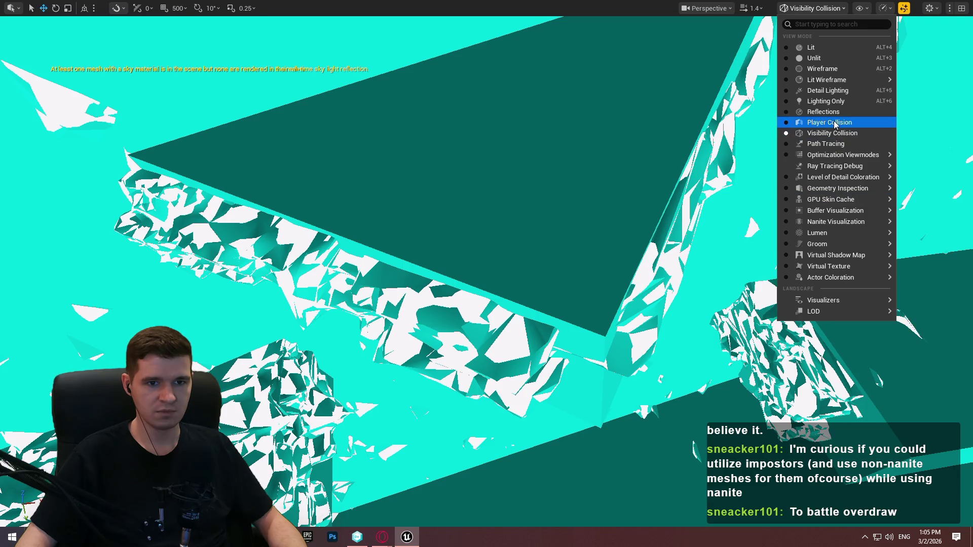
{"action": "mouse_move", "coordinate": [832, 84]}
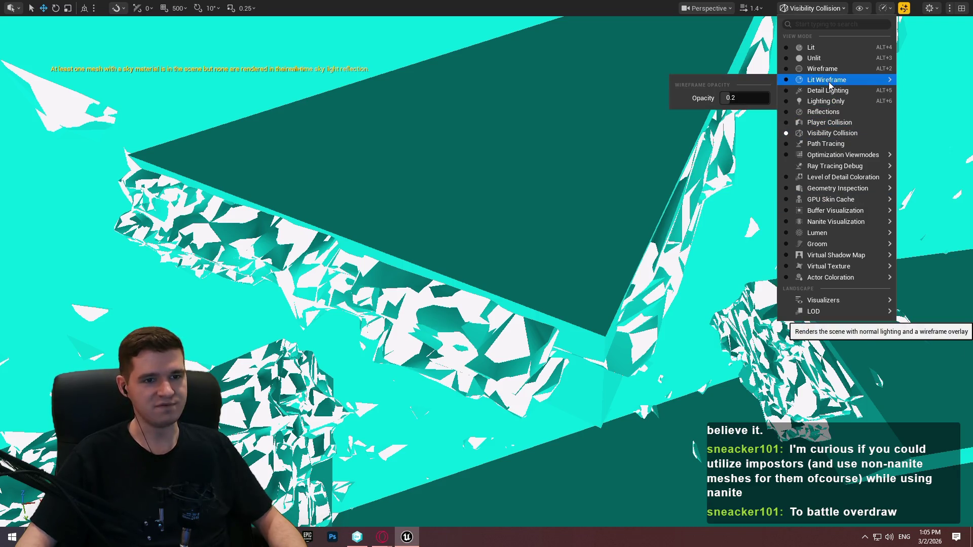
{"action": "left_click", "coordinate": [822, 81]}
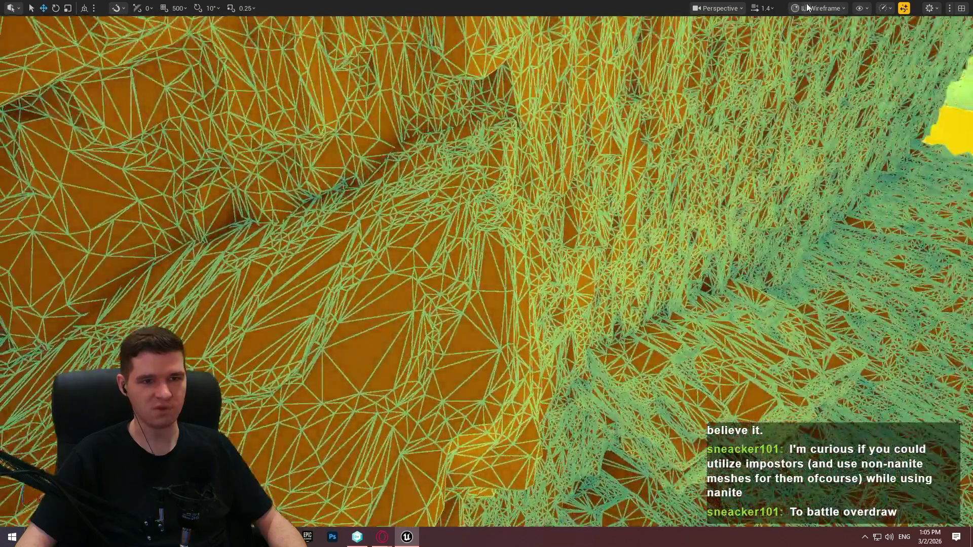
{"action": "left_click", "coordinate": [818, 8]}
{"action": "left_click", "coordinate": [868, 78]}
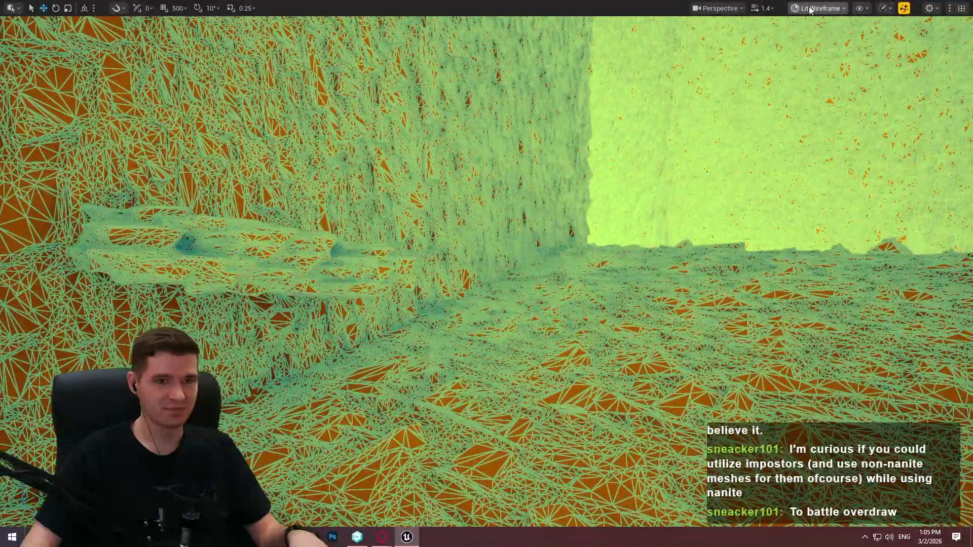
{"action": "left_click", "coordinate": [819, 8]}
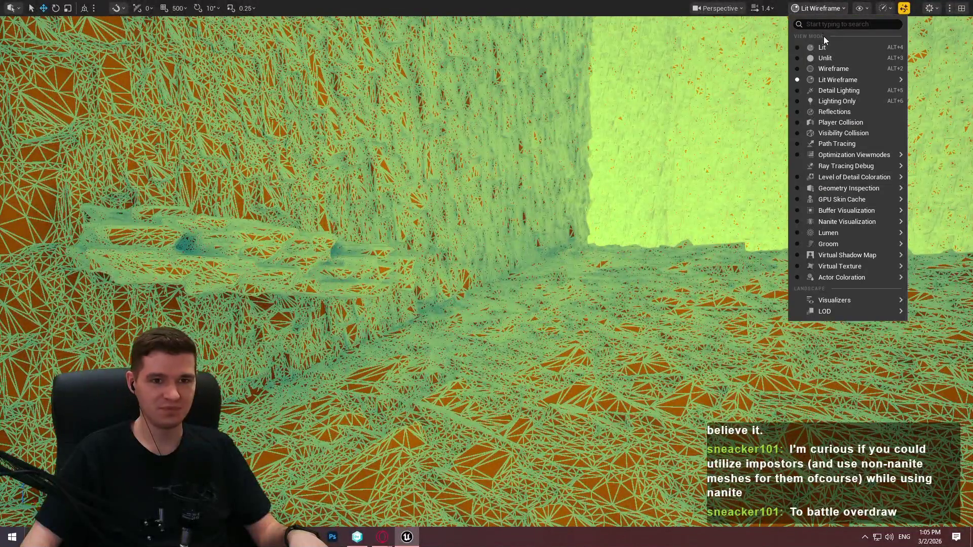
Switch to Player Collision view and frame the block meshes to inspect their collision
{"action": "left_click", "coordinate": [854, 123]}
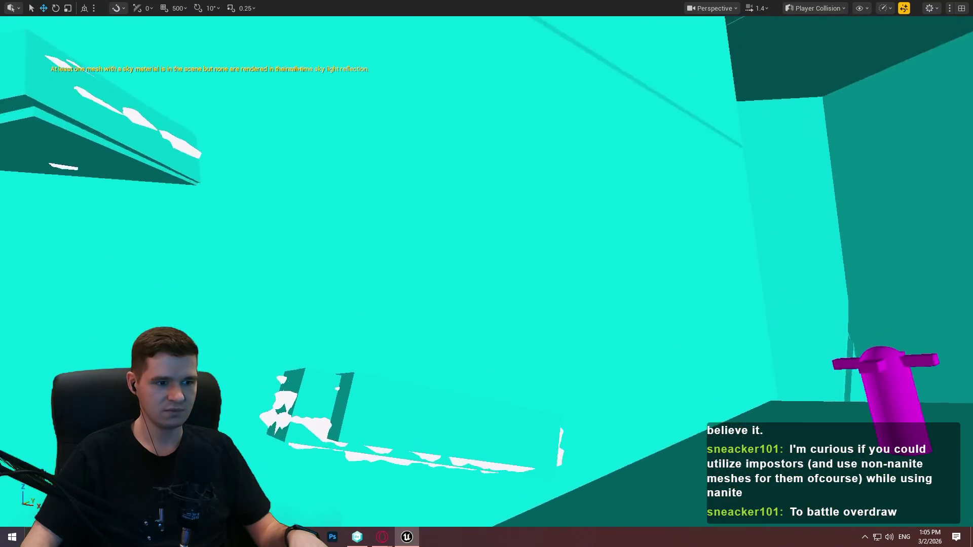
{"action": "scroll", "coordinate": [487, 274], "scroll_direction": "down", "scroll_amount": 2}
{"action": "mouse_move", "coordinate": [486, 274]}
{"action": "left_mouse_down"}
{"action": "mouse_move", "coordinate": [466, 294]}
{"action": "mouse_move", "coordinate": [436, 274]}
{"action": "mouse_move", "coordinate": [608, 243]}
{"action": "left_mouse_up"}
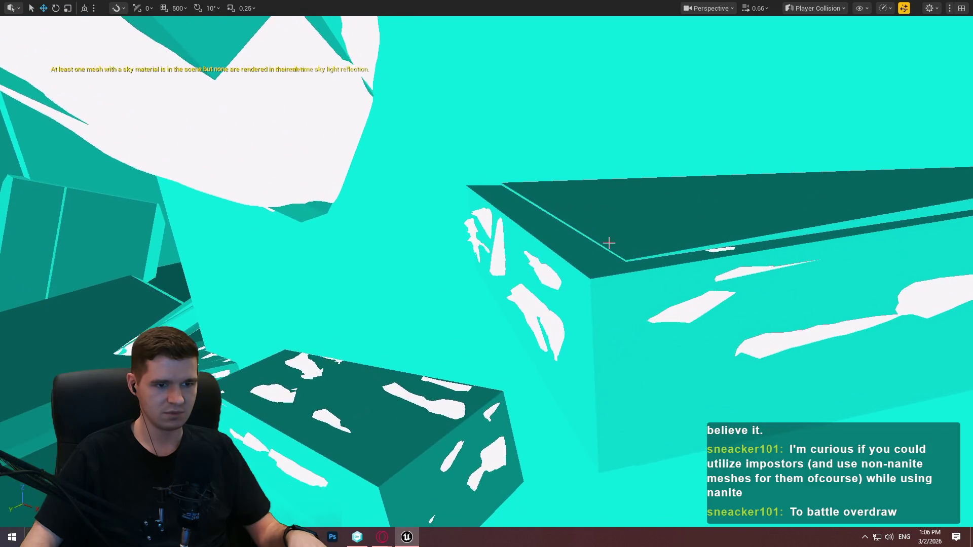
{"action": "left_click", "coordinate": [608, 244]}
{"action": "key", "text": "f"}
{"action": "left_click_drag", "start_coordinate": [562, 150], "coordinate": [588, 213]}
{"action": "left_click", "coordinate": [525, 226]}
{"action": "key", "text": "f"}
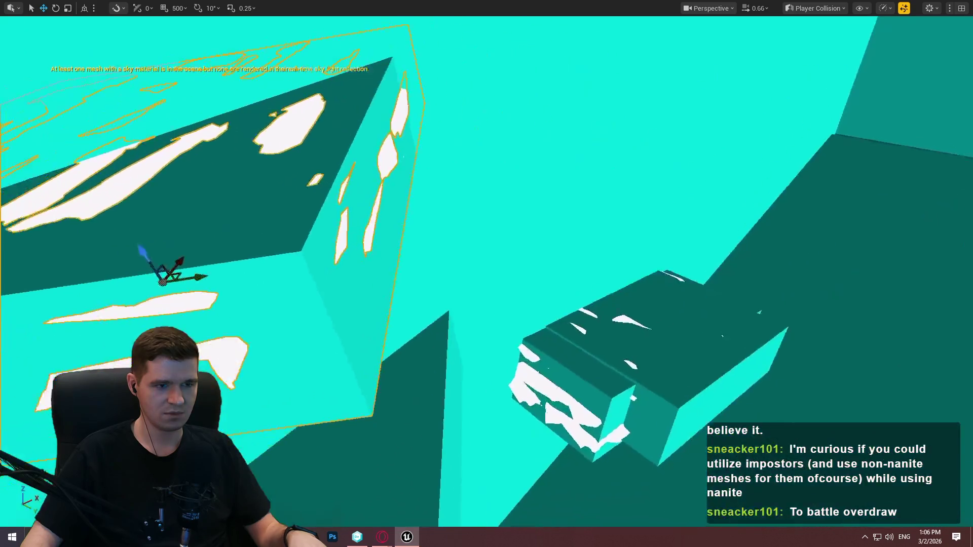
{"action": "mouse_move", "coordinate": [486, 274]}
{"action": "left_mouse_down"}
{"action": "mouse_move", "coordinate": [466, 269]}
{"action": "mouse_move", "coordinate": [476, 264]}
{"action": "mouse_move", "coordinate": [484, 299]}
{"action": "left_mouse_up"}
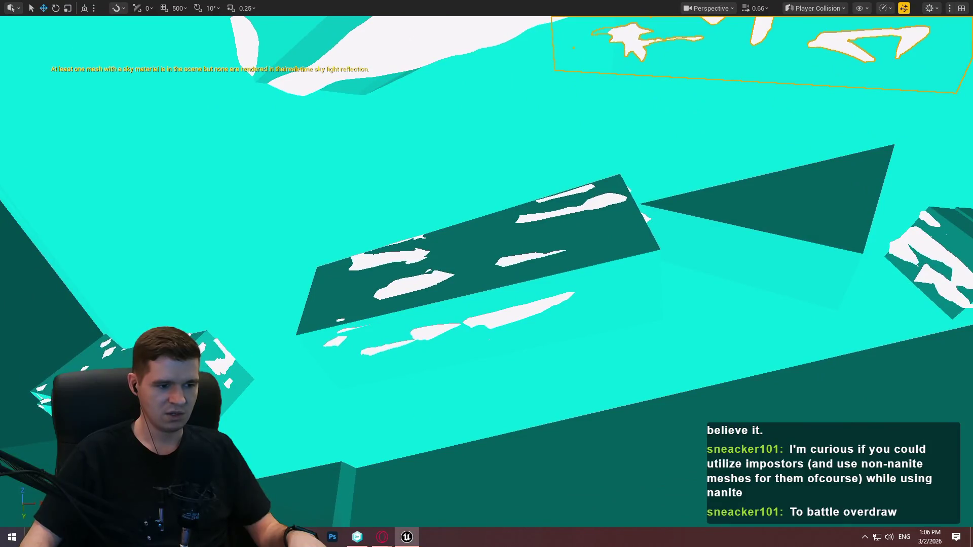
Bring the Notepad++ notes forward with the caret after '(confirmed)' on line 5
{"action": "key", "text": "alt+Tab"}
{"action": "left_click", "coordinate": [623, 197]}
{"action": "left_click", "coordinate": [678, 183]}
{"action": "left_click", "coordinate": [687, 169]}
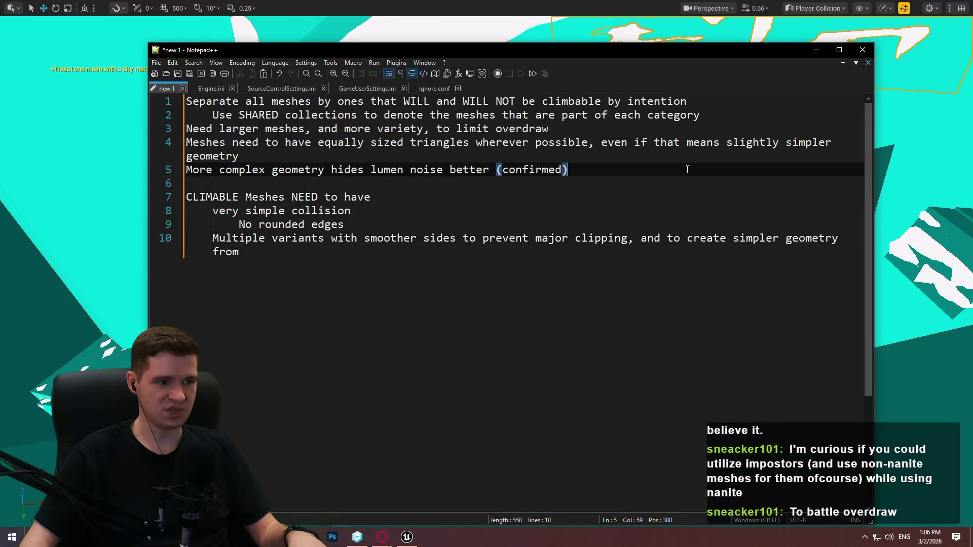
Add line 6 'Investigate if foot IK can operate on complex collision' to the notes
{"action": "key", "text": "Return"}
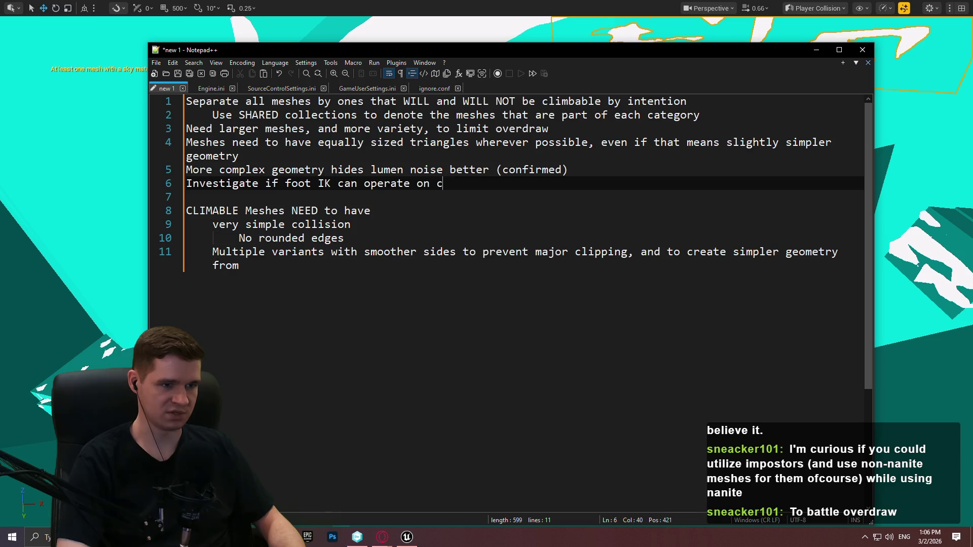
{"action": "type", "text": "omplex cli"}
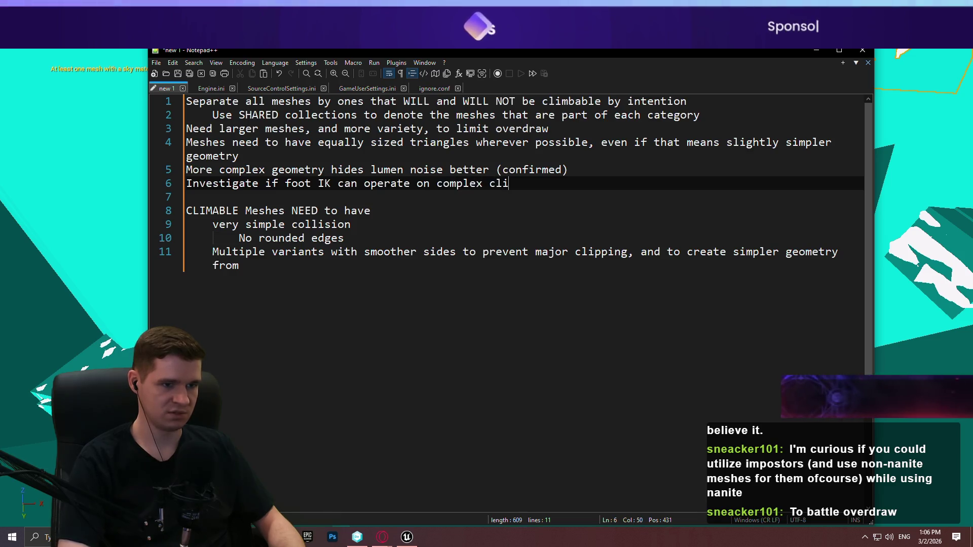
{"action": "key", "text": "BackSpace"}
{"action": "key", "text": "BackSpace"}
{"action": "type", "text": "ollision"}
Return to Unreal and render the viewport in Lit Wireframe
{"action": "key", "text": "Down"}
{"action": "key", "text": "Down"}
{"action": "key", "text": "Down"}
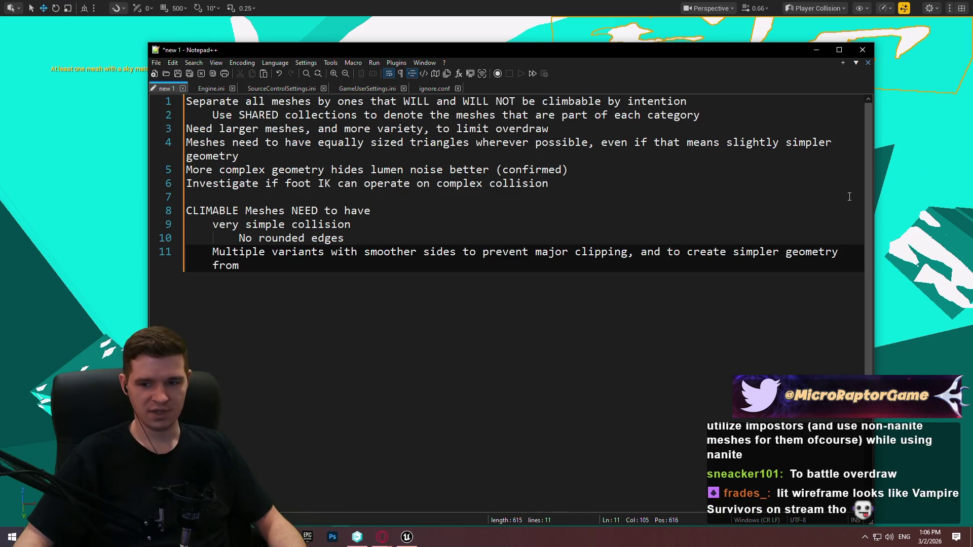
{"action": "left_click", "coordinate": [794, 7]}
{"action": "left_click", "coordinate": [821, 80]}
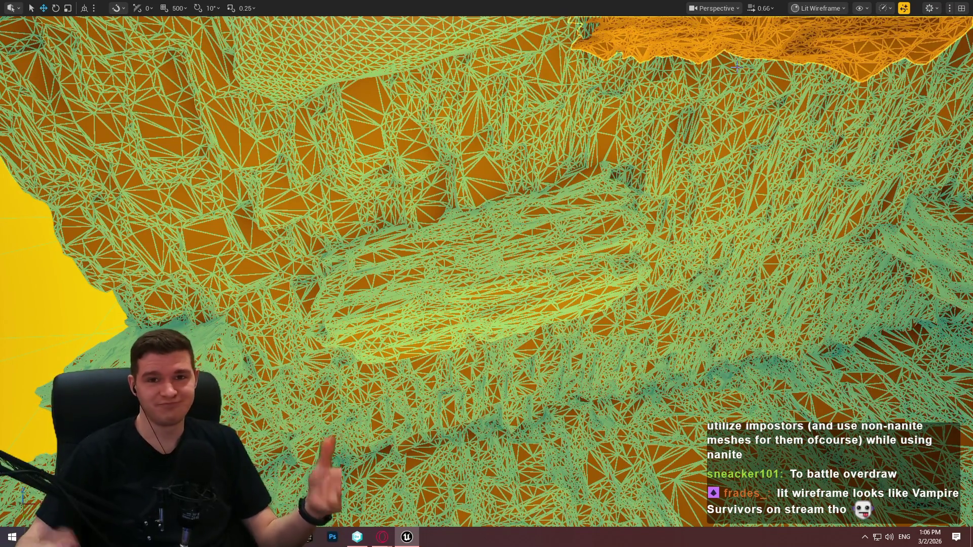
Switch the viewport to the Nanite Visualization Triangles view
{"action": "left_click", "coordinate": [803, 9]}
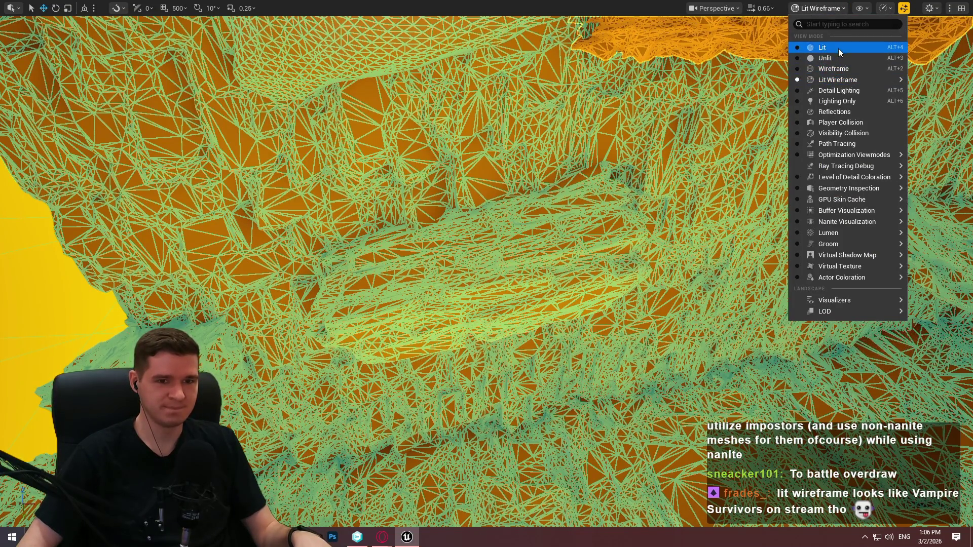
{"action": "mouse_move", "coordinate": [854, 223]}
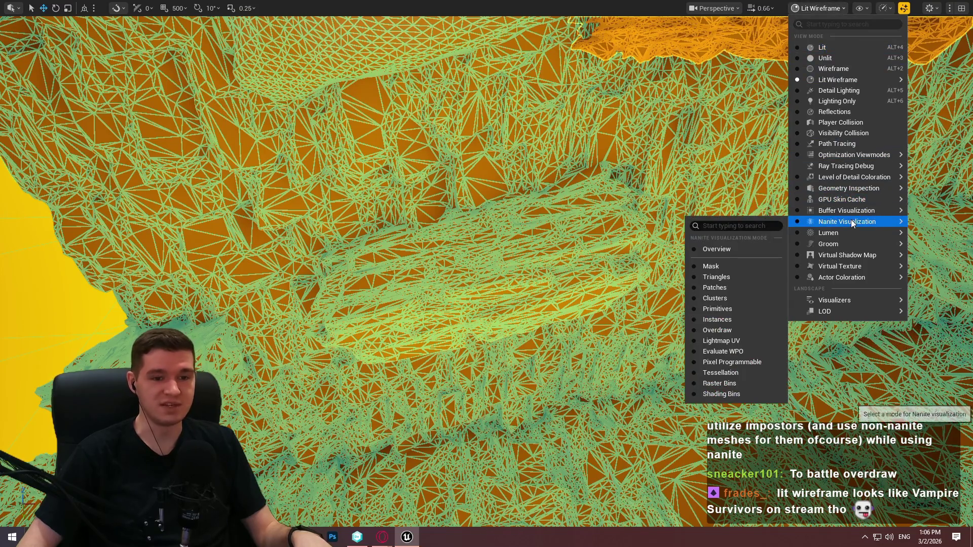
{"action": "left_click", "coordinate": [718, 278]}
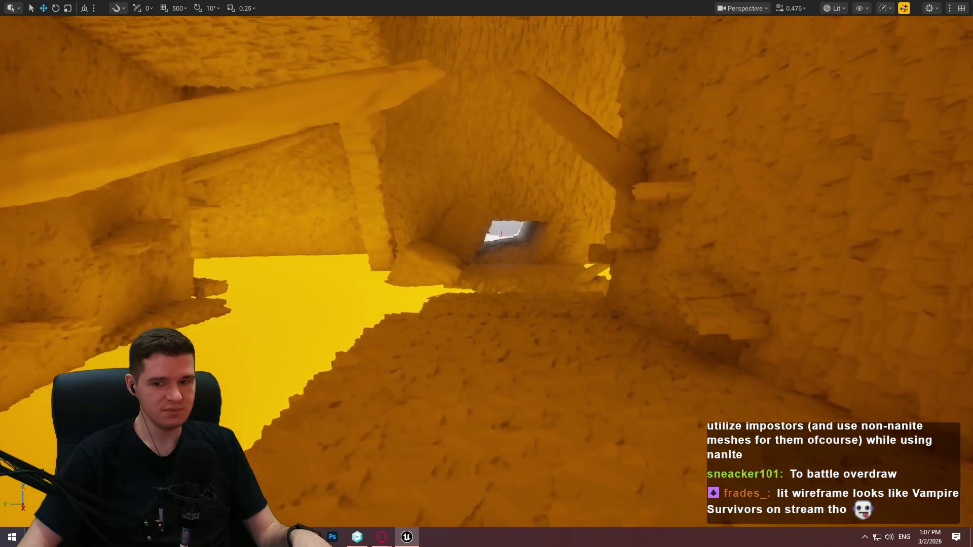
{"action": "scroll", "coordinate": [487, 274], "scroll_direction": "up", "scroll_amount": 2}
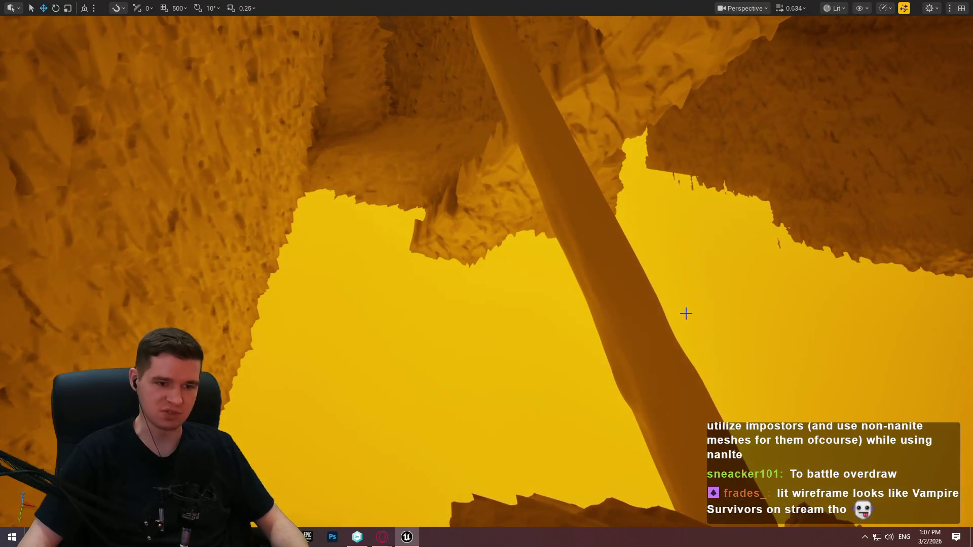
{"action": "right_click", "coordinate": [653, 497]}
{"action": "left_click", "coordinate": [717, 522]}
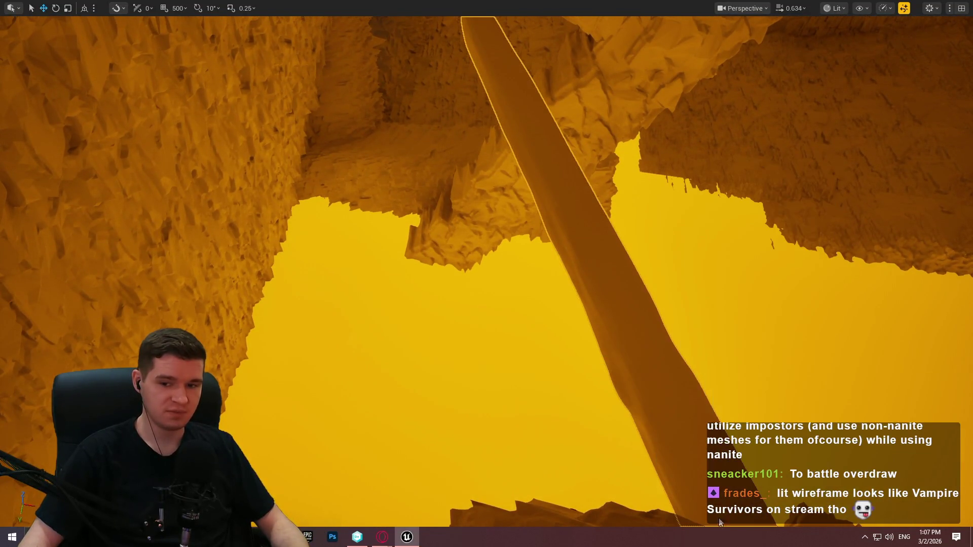
{"action": "left_click", "coordinate": [489, 431]}
{"action": "key", "text": "w"}
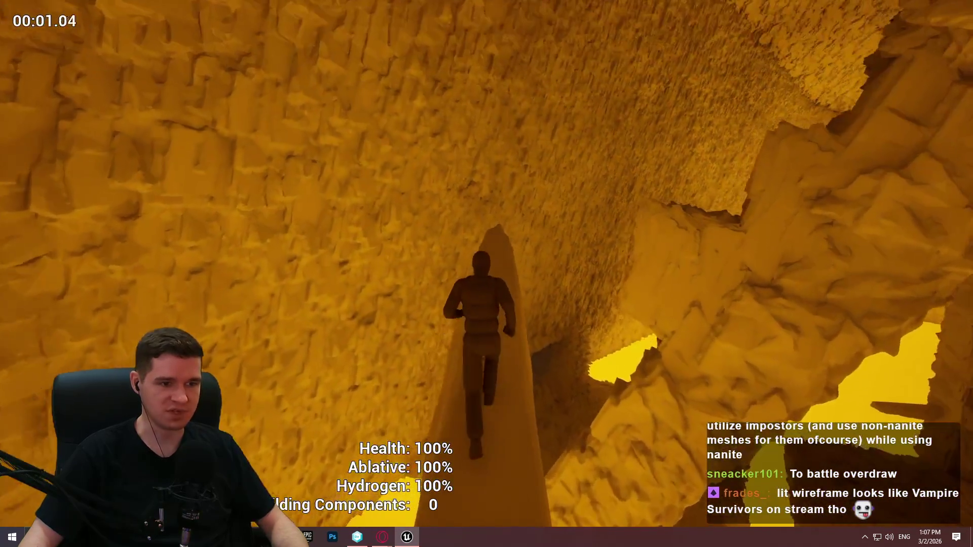
{"action": "key", "text": "w"}
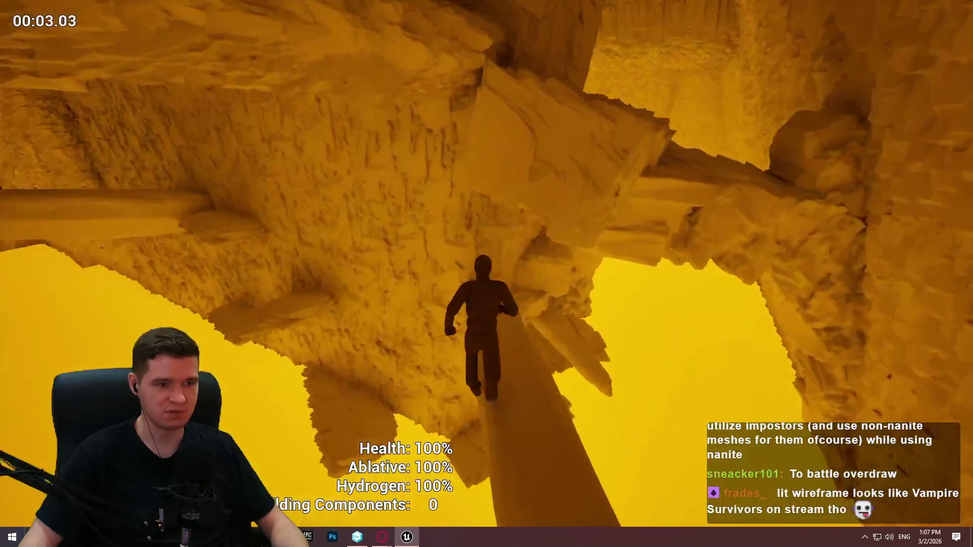
{"action": "key", "text": "w"}
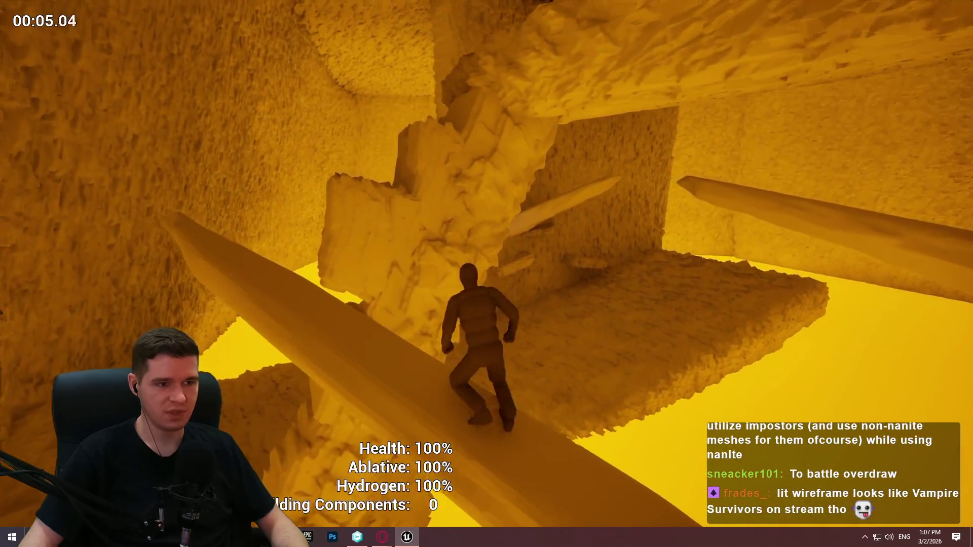
{"action": "key", "text": "w"}
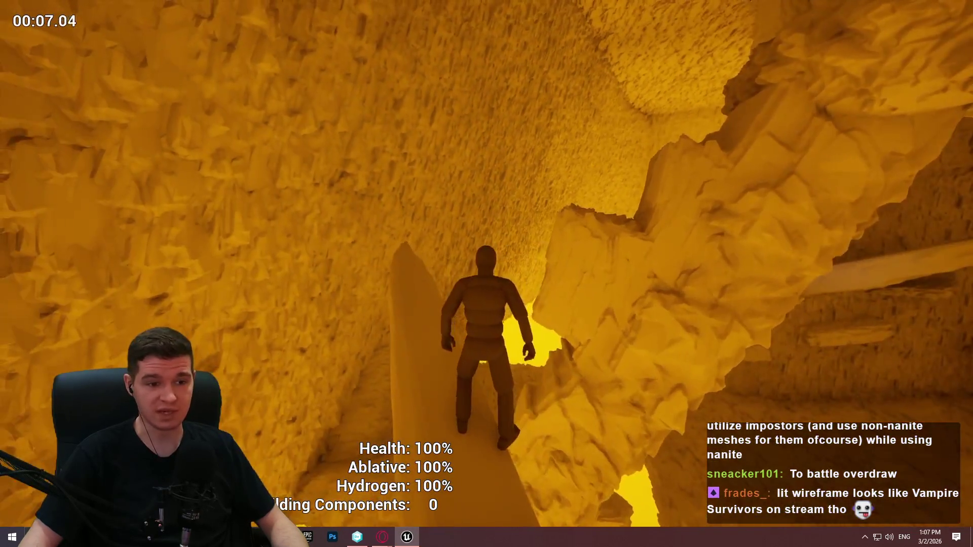
{"action": "key", "text": "w"}
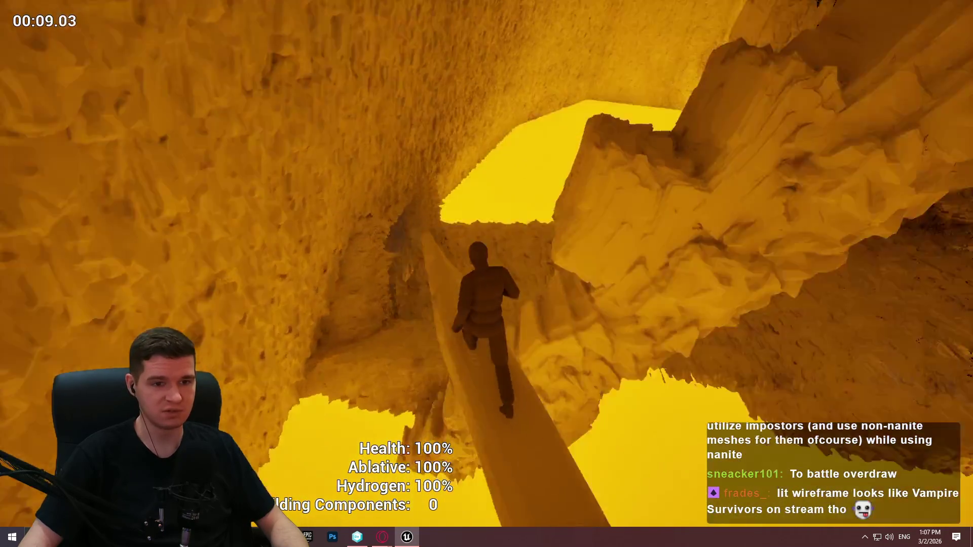
{"action": "key", "text": "w"}
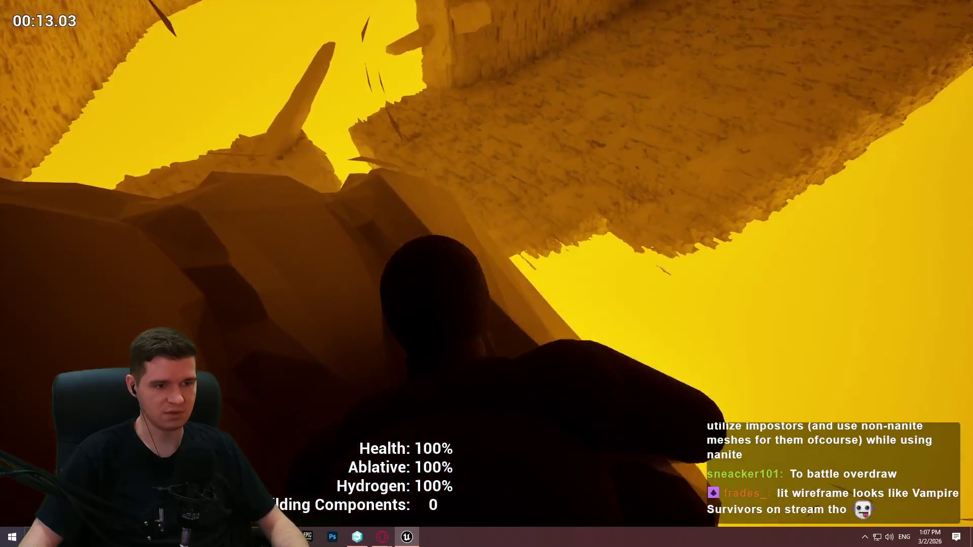
{"action": "key", "text": "w"}
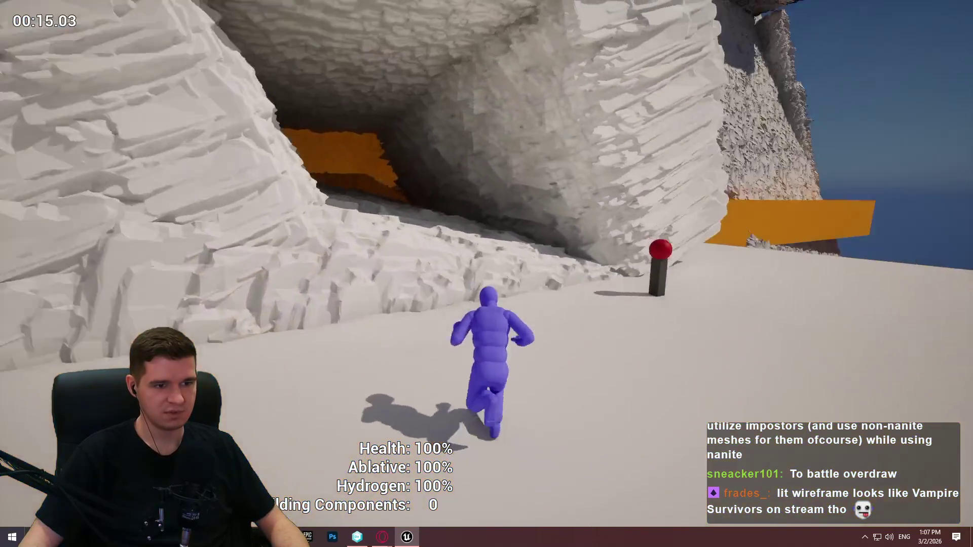
{"action": "key", "text": "Escape"}
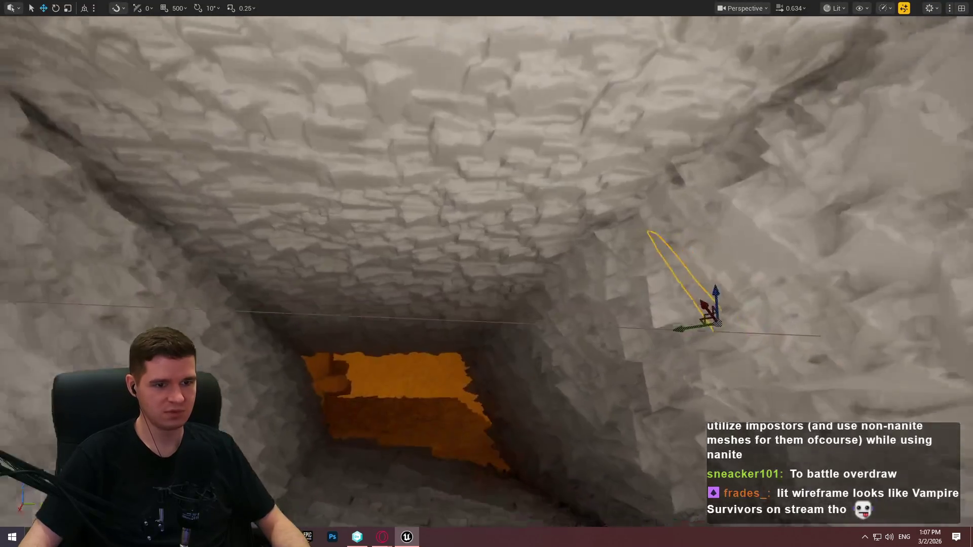
Start a Play From Here session at the SM_Crystal pillar, dismissing the Redlock intro
{"action": "key", "text": "w"}
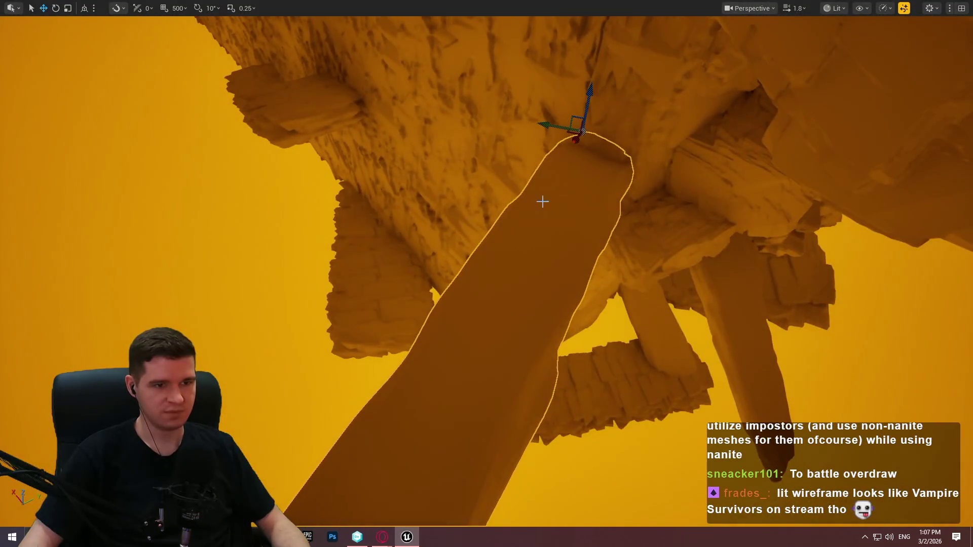
{"action": "right_click", "coordinate": [542, 201]}
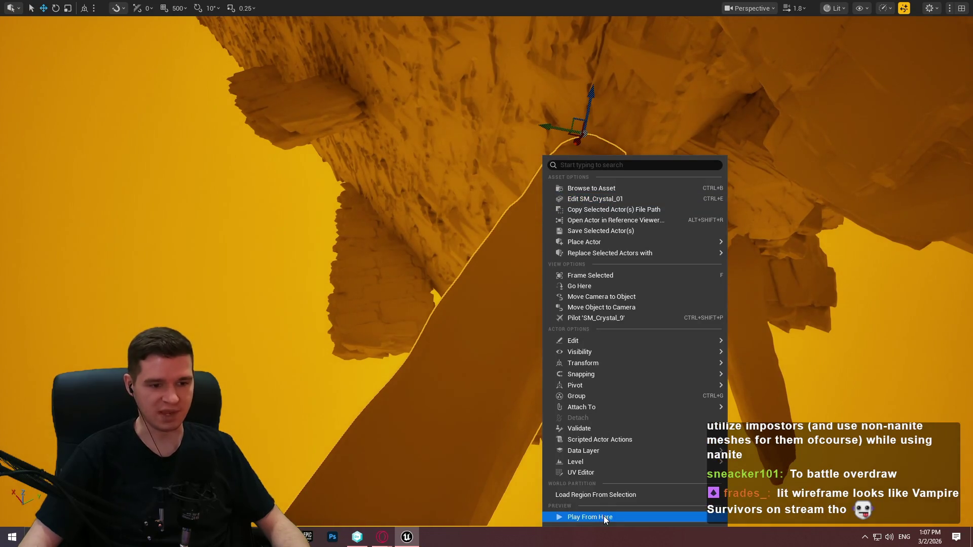
{"action": "left_click", "coordinate": [605, 517]}
{"action": "left_click", "coordinate": [461, 431]}
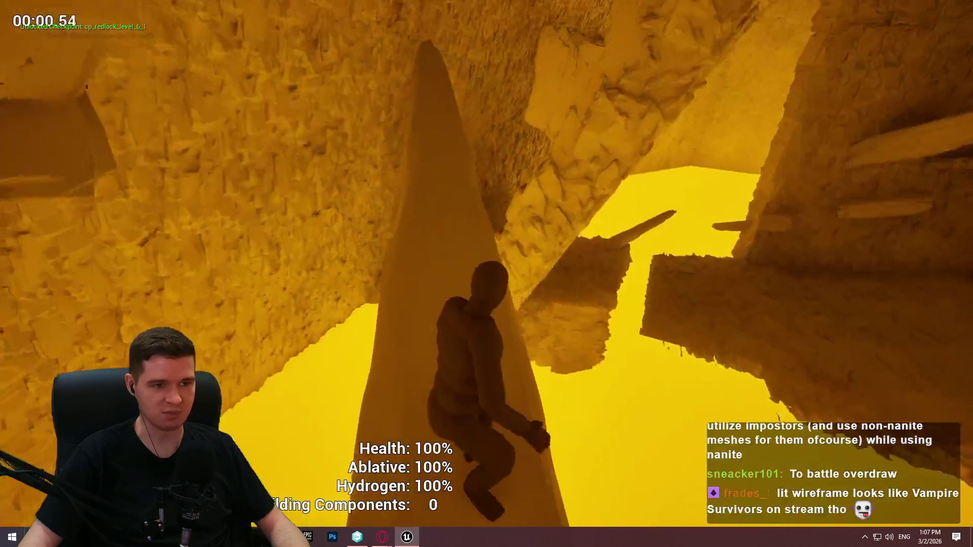
Run along the rock ridge, climb the cliff edge, and move through the rock passage
{"action": "key", "text": "w"}
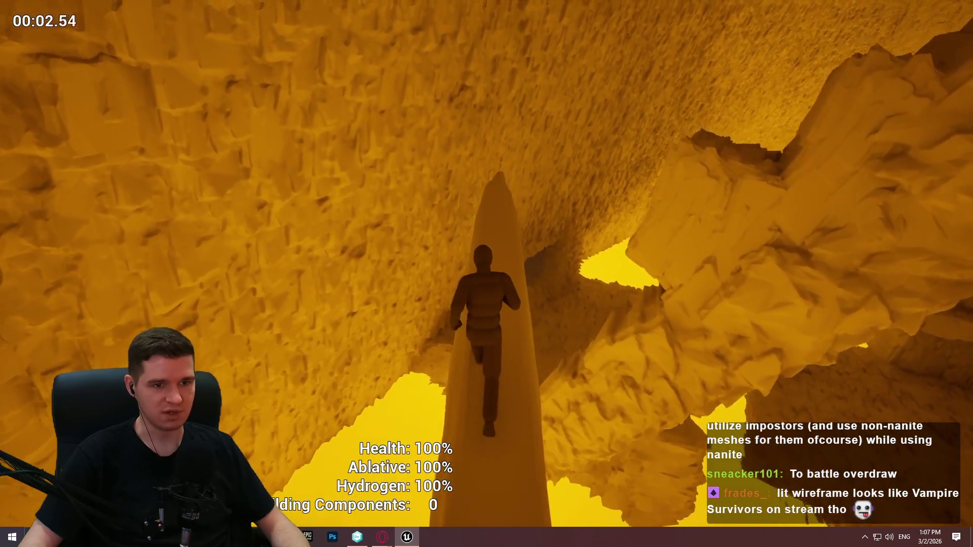
{"action": "key", "text": "w"}
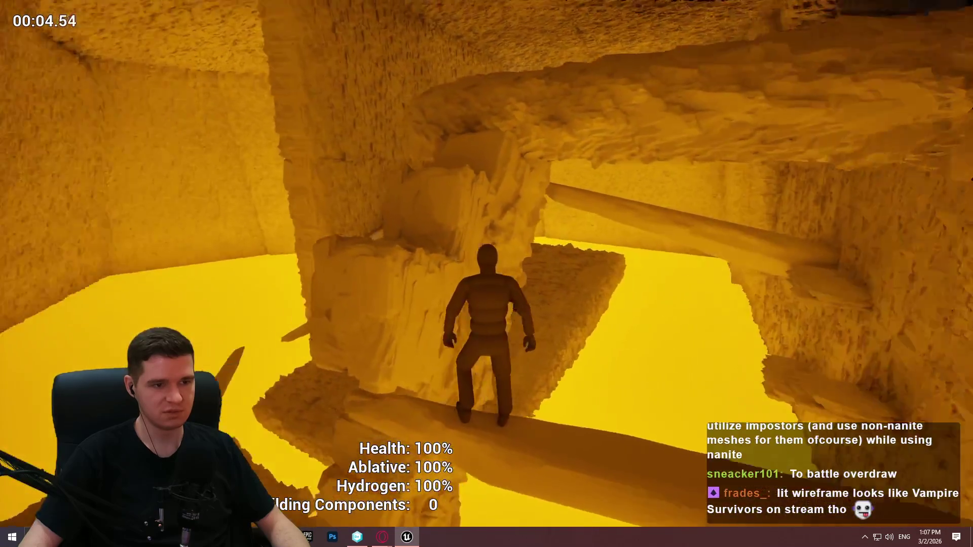
{"action": "key", "text": "w"}
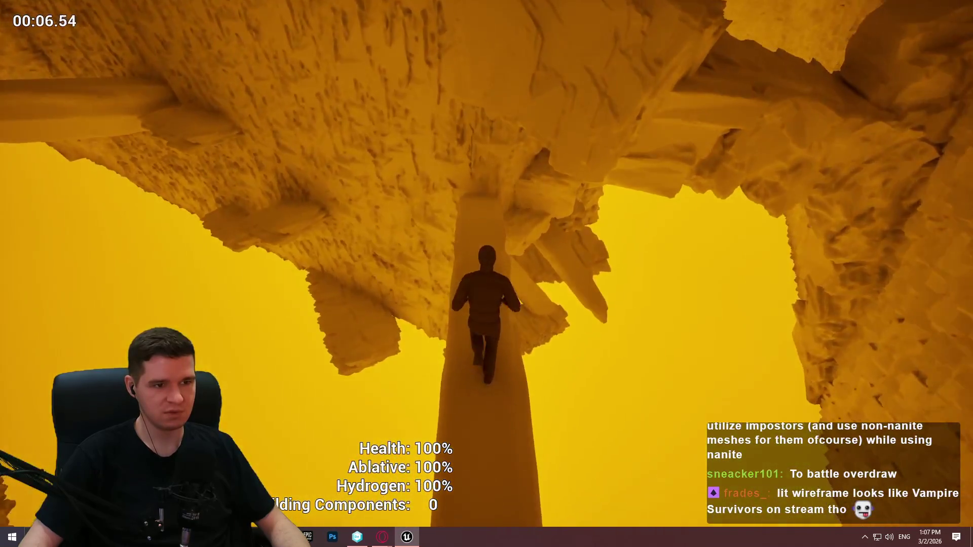
{"action": "key", "text": "w"}
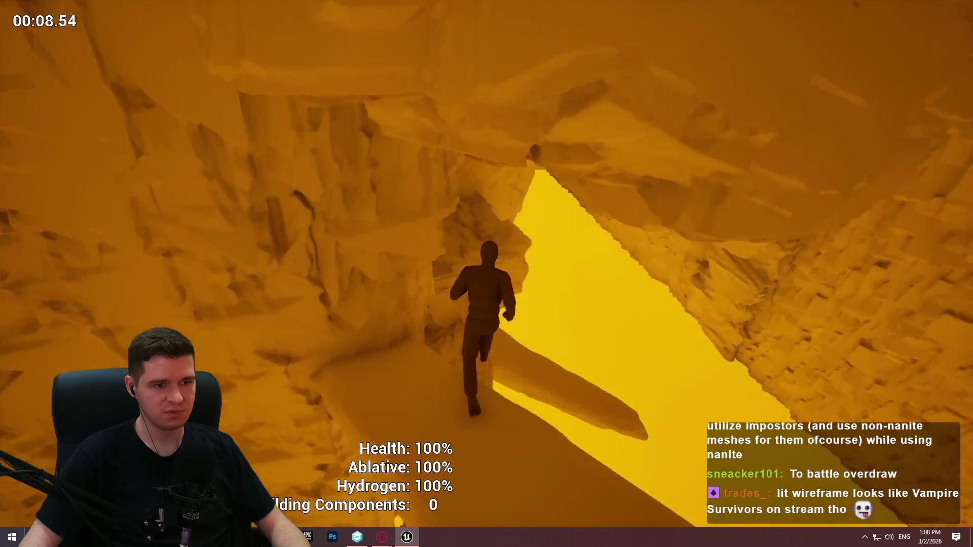
{"action": "key", "text": "space"}
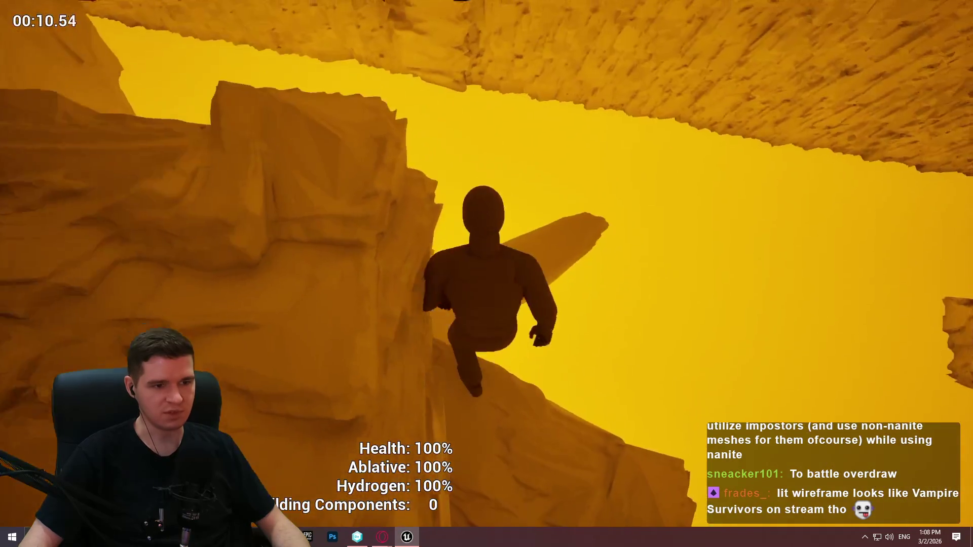
{"action": "key", "text": "w"}
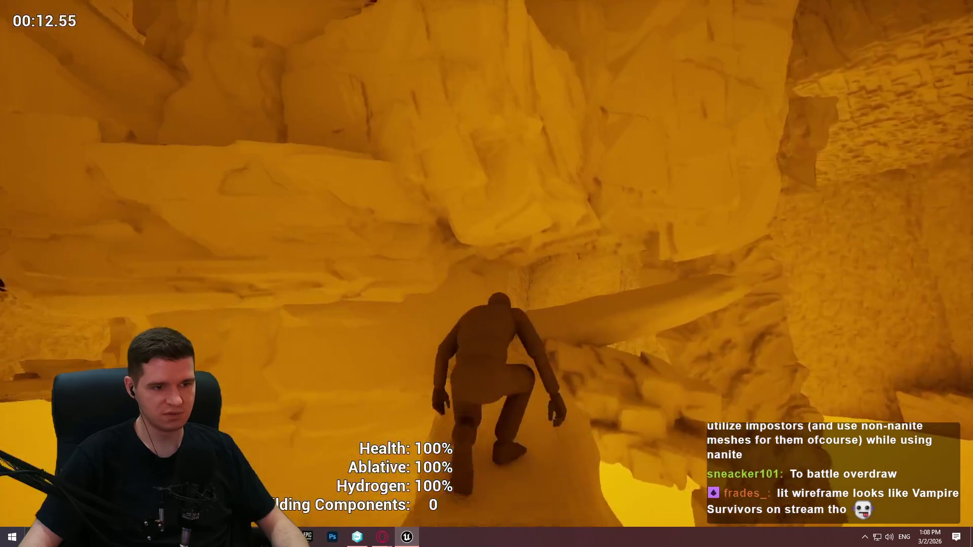
{"action": "key", "text": "w"}
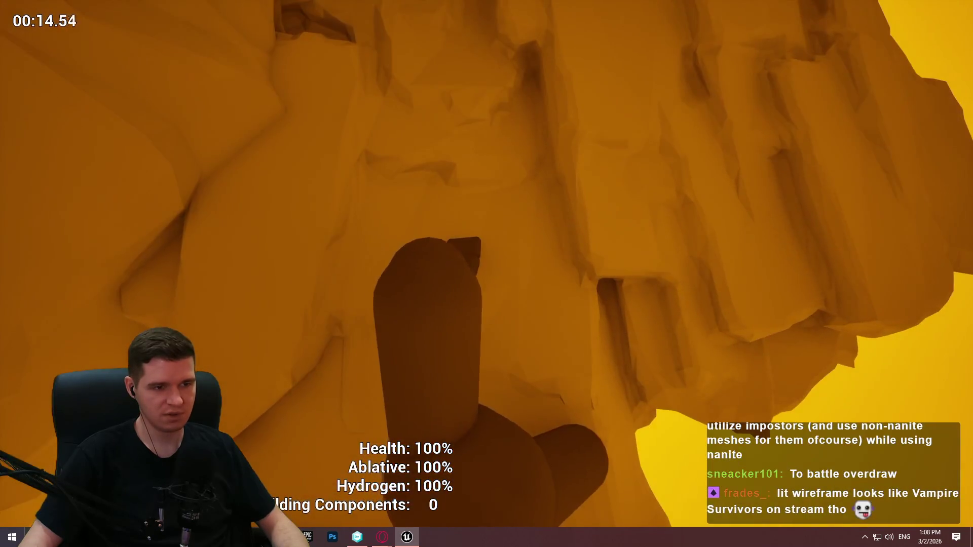
{"action": "key", "text": "w"}
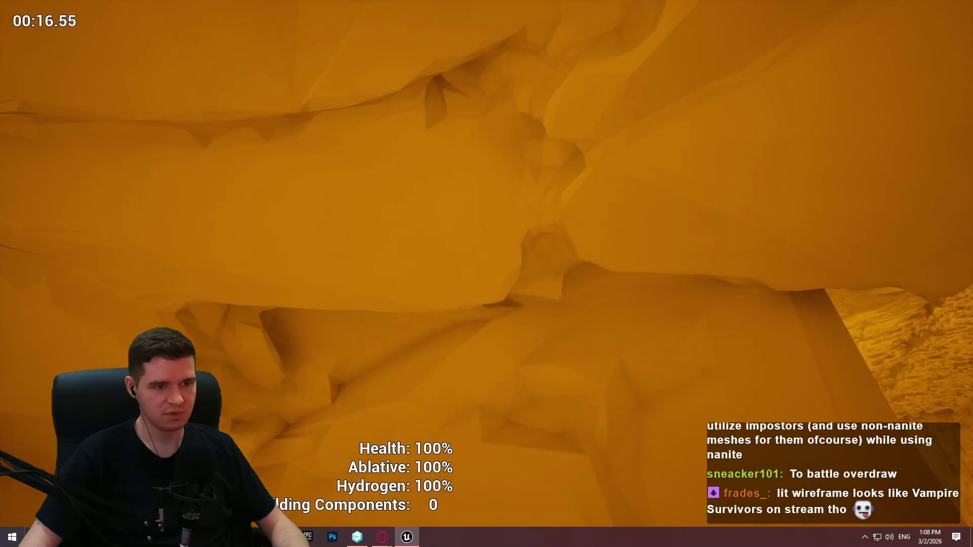
{"action": "key", "text": "w"}
{"action": "key", "text": "w"}
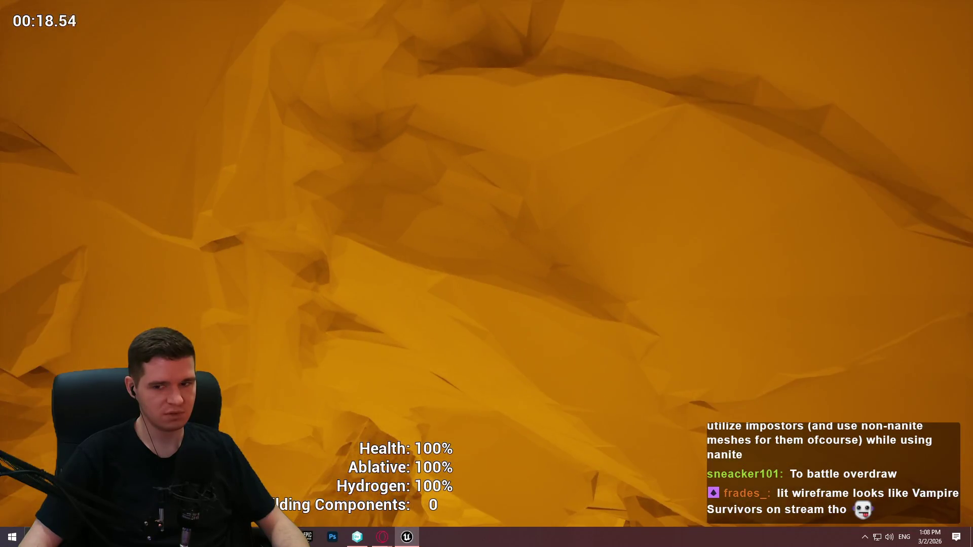
{"action": "key", "text": "w"}
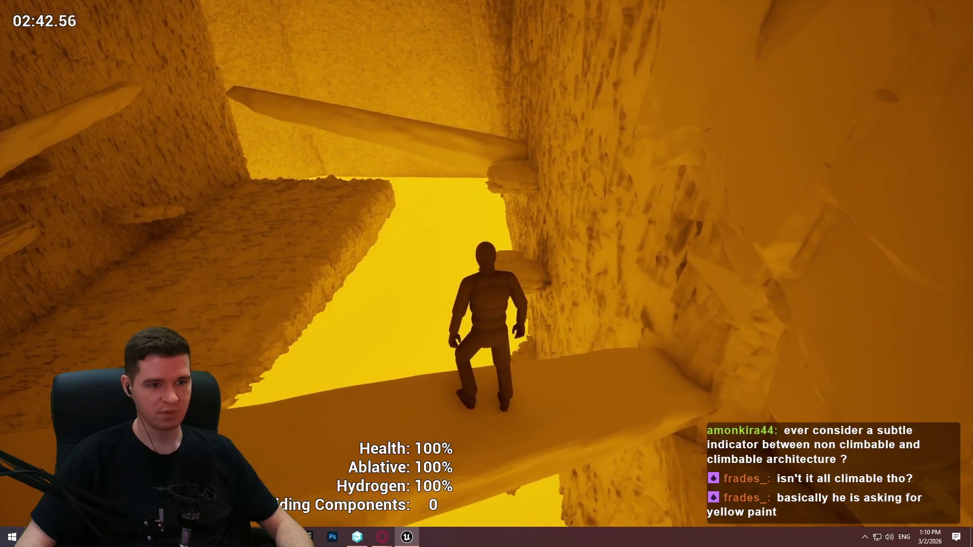
Run through the narrow corridor and walk across the narrow bridge
{"action": "key", "text": "w"}
{"action": "key", "text": "w"}
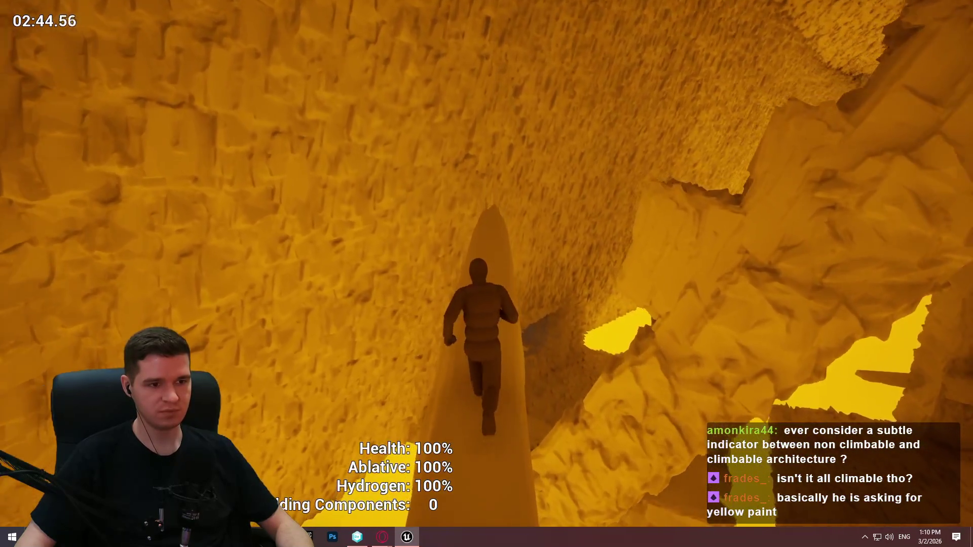
{"action": "key", "text": "w"}
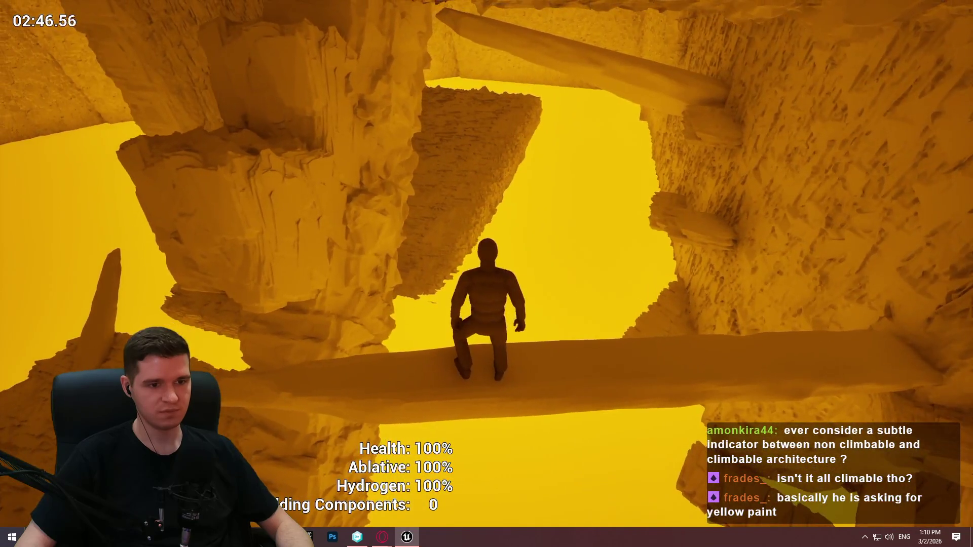
{"action": "key", "text": "s"}
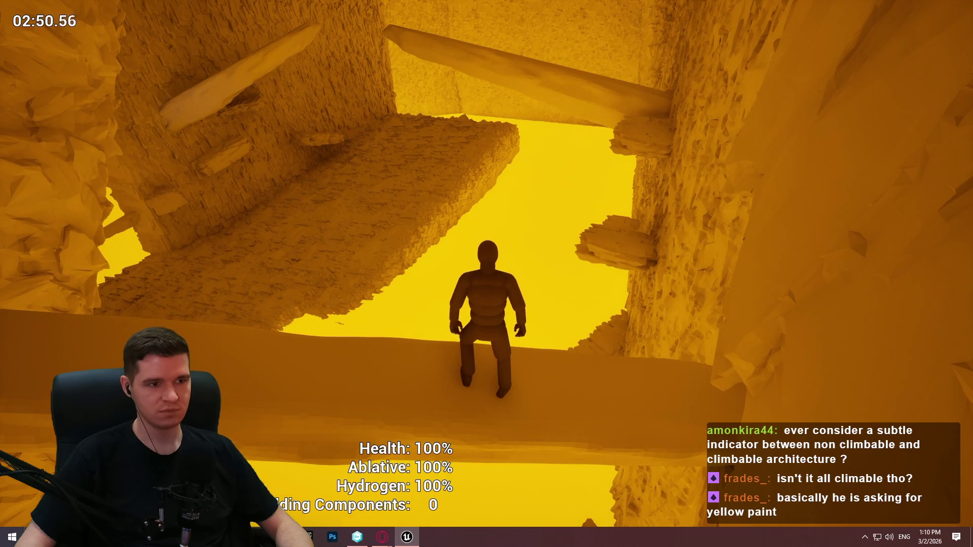
{"action": "key", "text": "w"}
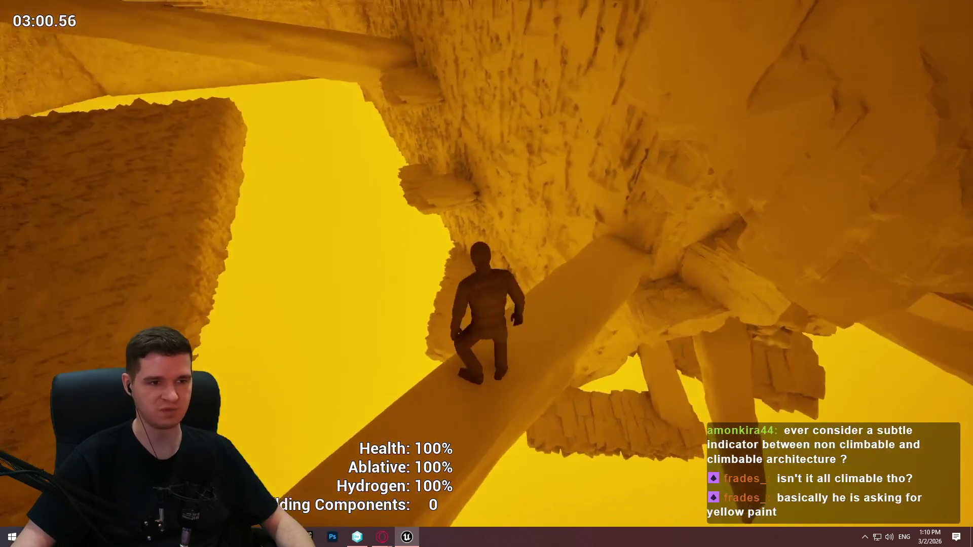
{"action": "key", "text": "super"}
Capture the rock ledge area with Lightshot, mark a spot in red, and close the overlay
{"action": "left_click", "coordinate": [434, 79]}
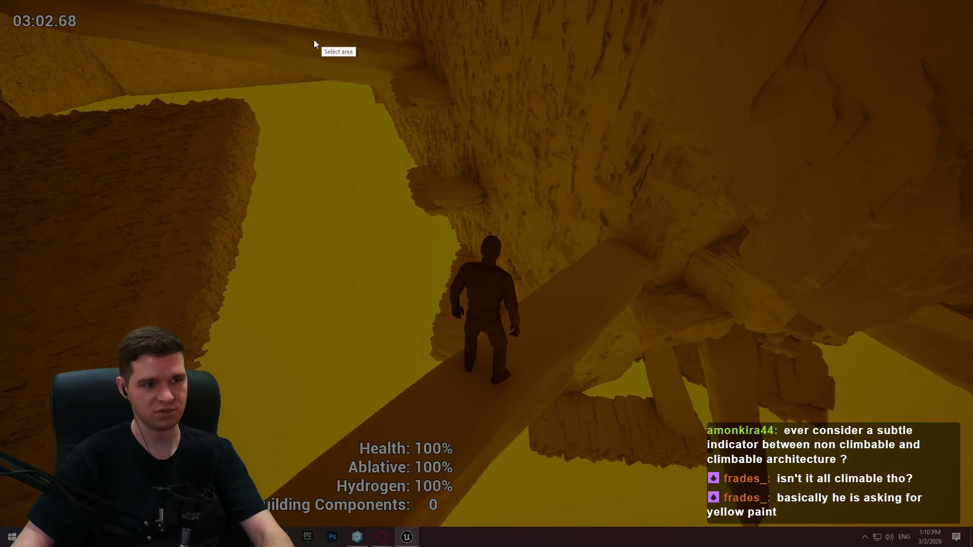
{"action": "left_click_drag", "start_coordinate": [310, 58], "coordinate": [574, 267]}
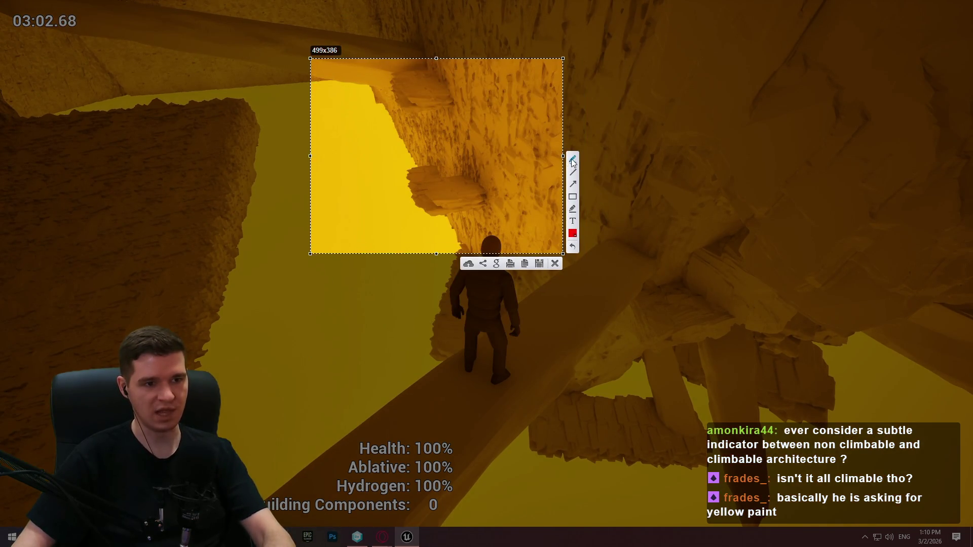
{"action": "left_click_drag", "start_coordinate": [434, 93], "coordinate": [427, 87]}
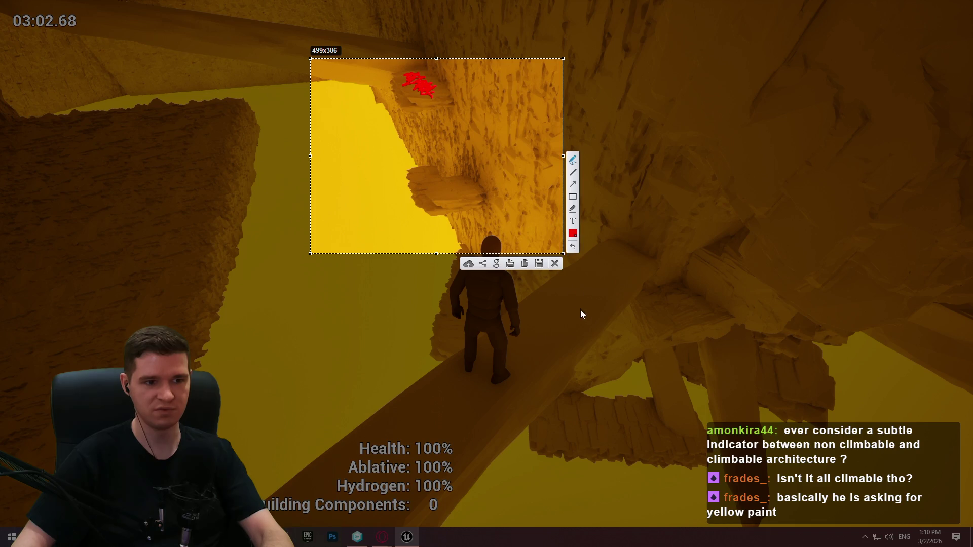
{"action": "left_click", "coordinate": [556, 264]}
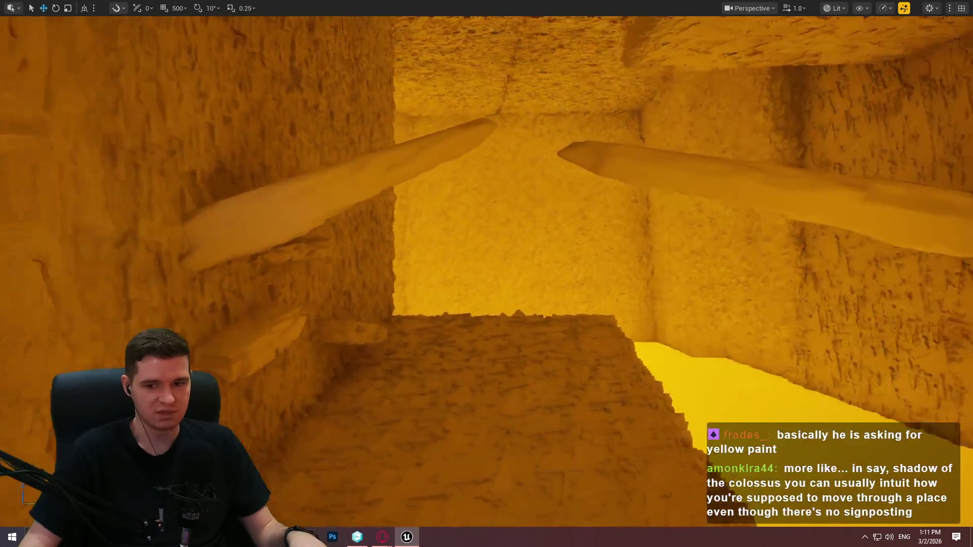
{"action": "left_click", "coordinate": [659, 299]}
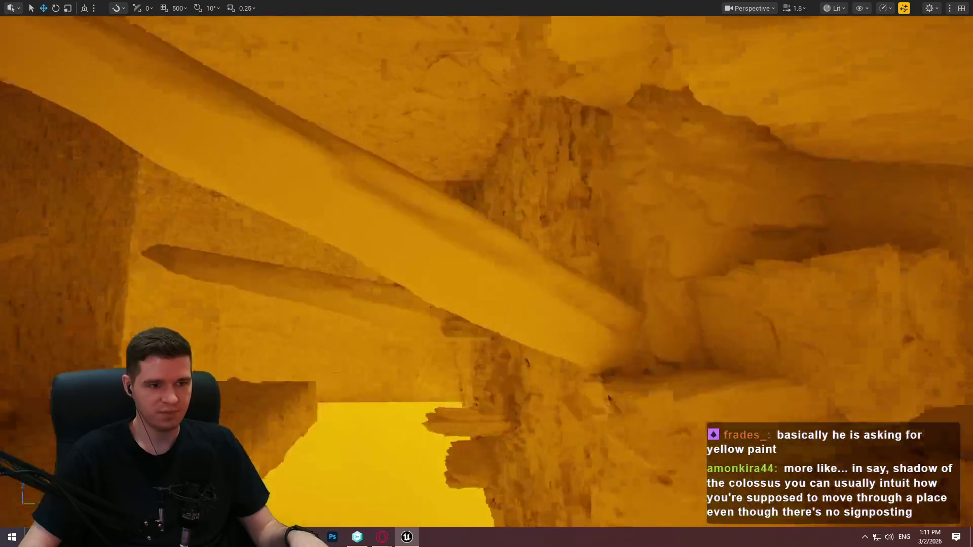
{"action": "scroll", "coordinate": [486, 274], "scroll_direction": "up", "scroll_amount": 4}
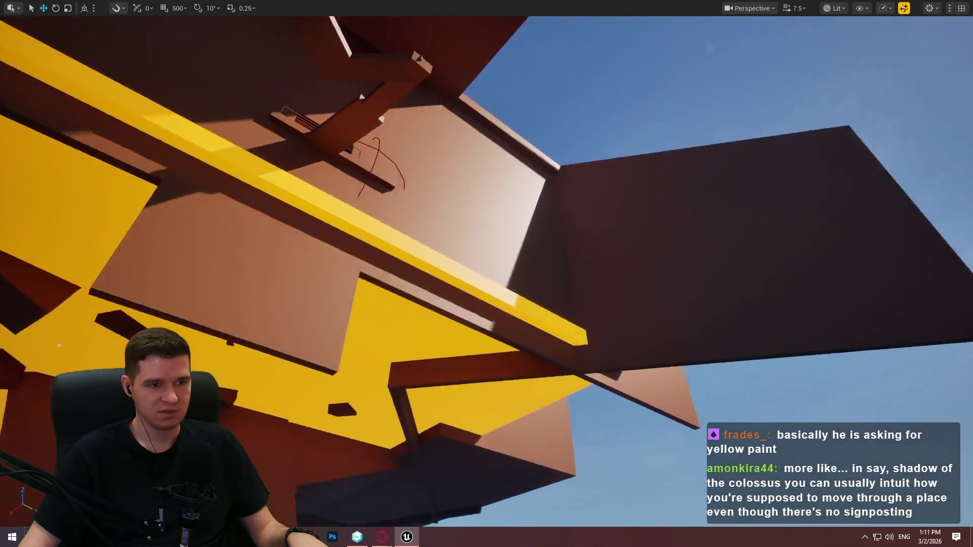
{"action": "scroll", "coordinate": [487, 273], "scroll_direction": "down", "scroll_amount": 3}
{"action": "scroll", "coordinate": [487, 274], "scroll_direction": "down", "scroll_amount": 2}
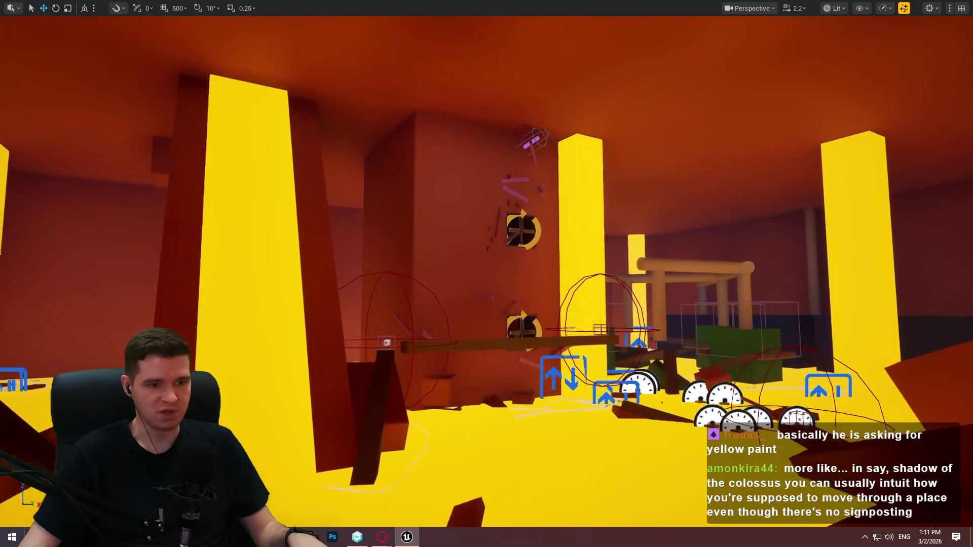
{"action": "key", "text": "w"}
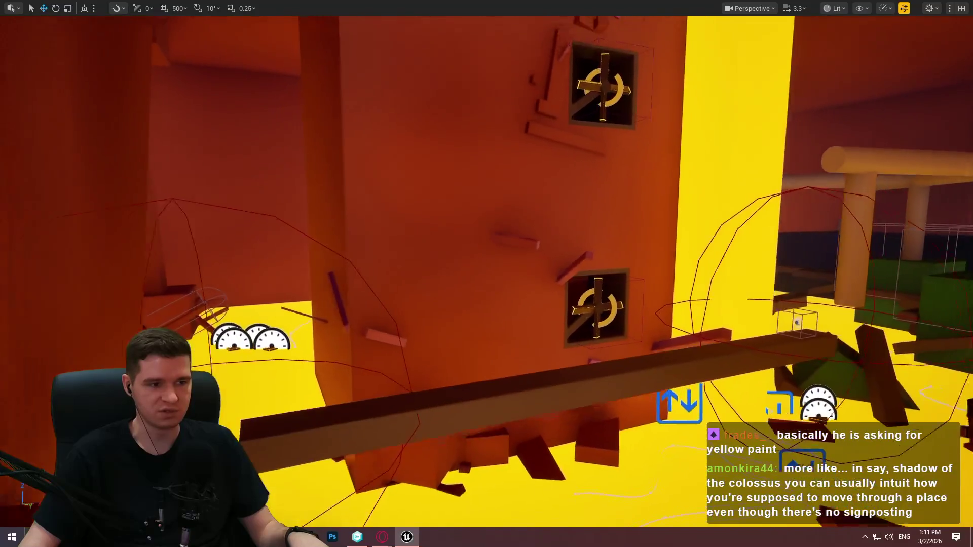
{"action": "key", "text": "w"}
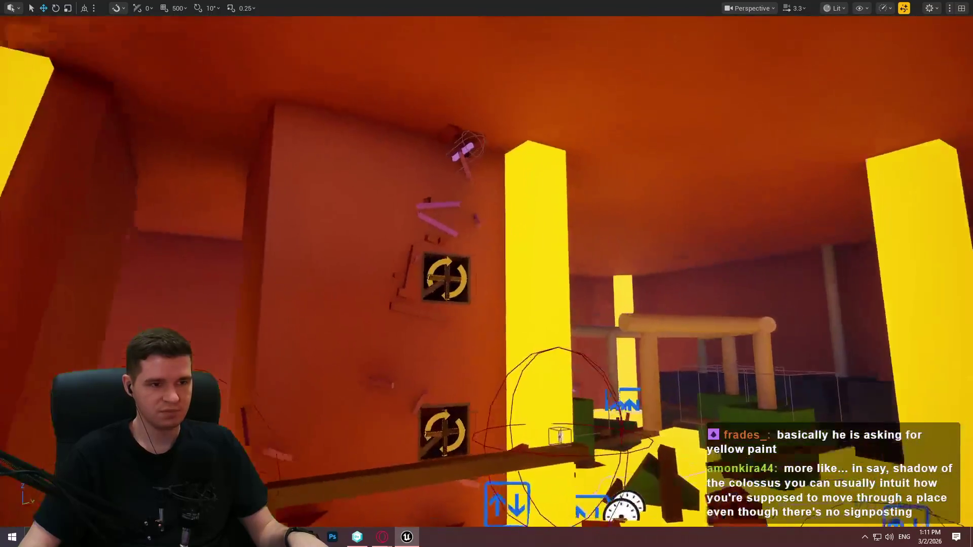
{"action": "key", "text": "w"}
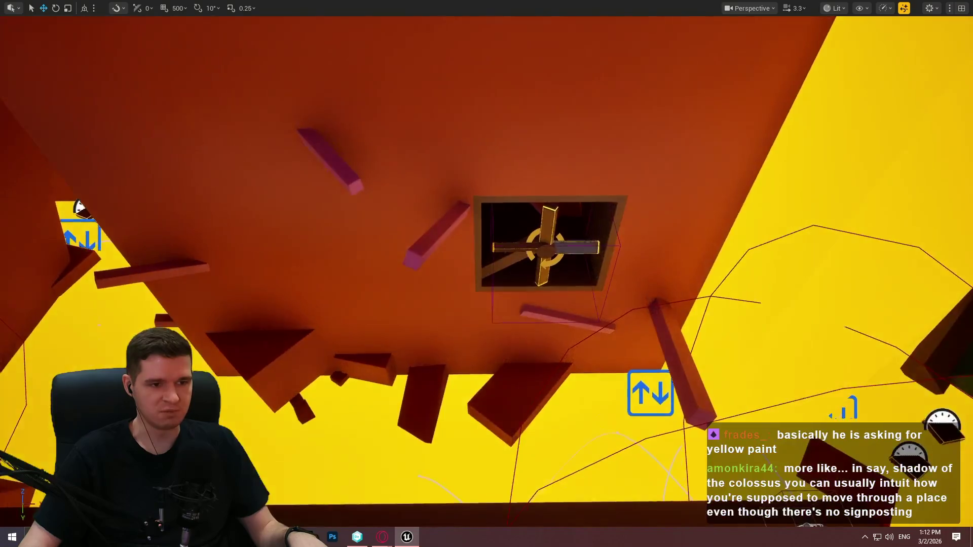
{"action": "key", "text": "w"}
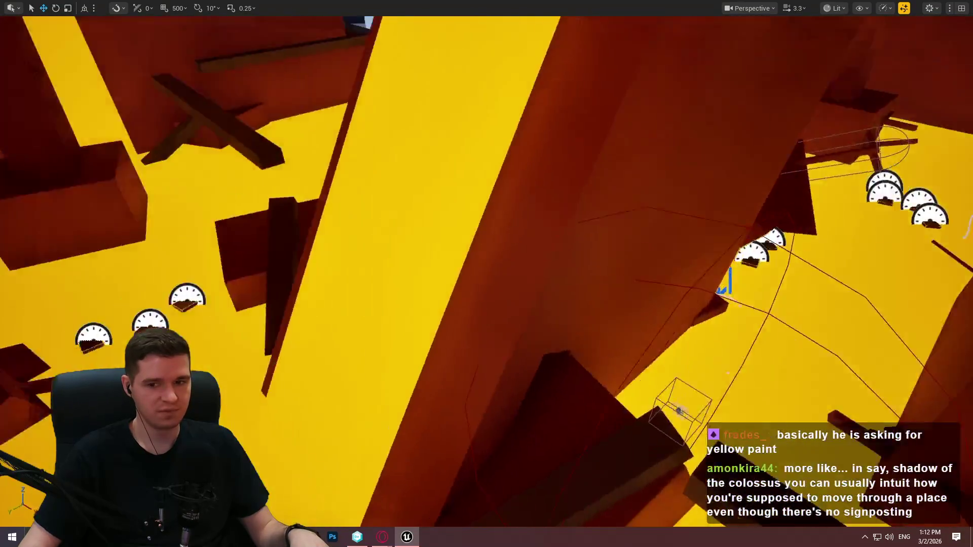
{"action": "key", "text": "w"}
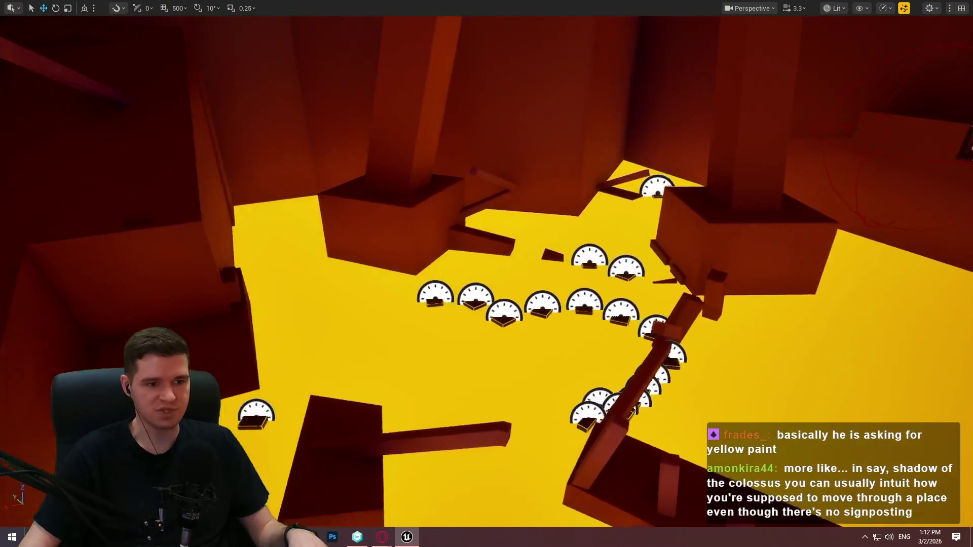
{"action": "key", "text": "w"}
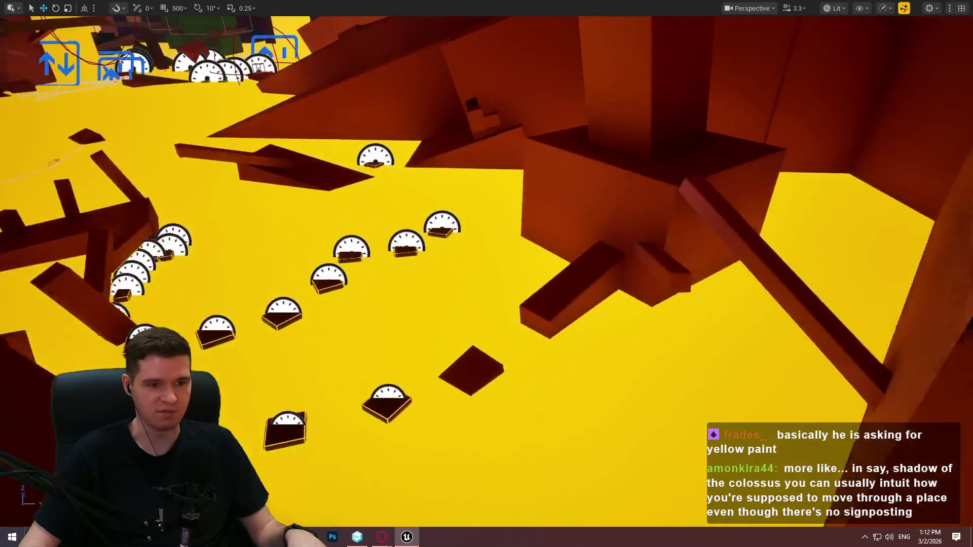
{"action": "key", "text": "Left"}
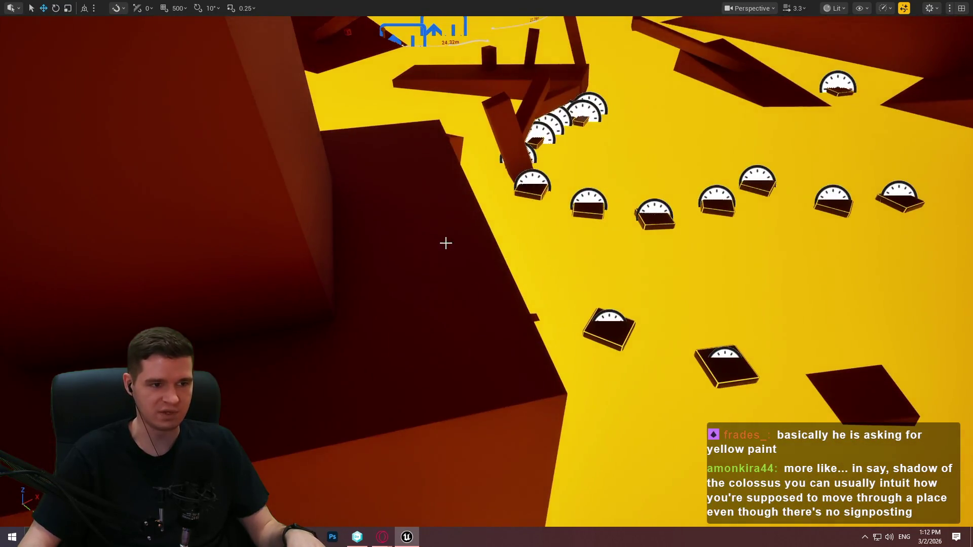
Briefly playtest from the Cube204 block, then restore the full editor layout
{"action": "right_click", "coordinate": [446, 241]}
{"action": "mouse_move", "coordinate": [479, 473]}
{"action": "left_click", "coordinate": [507, 517]}
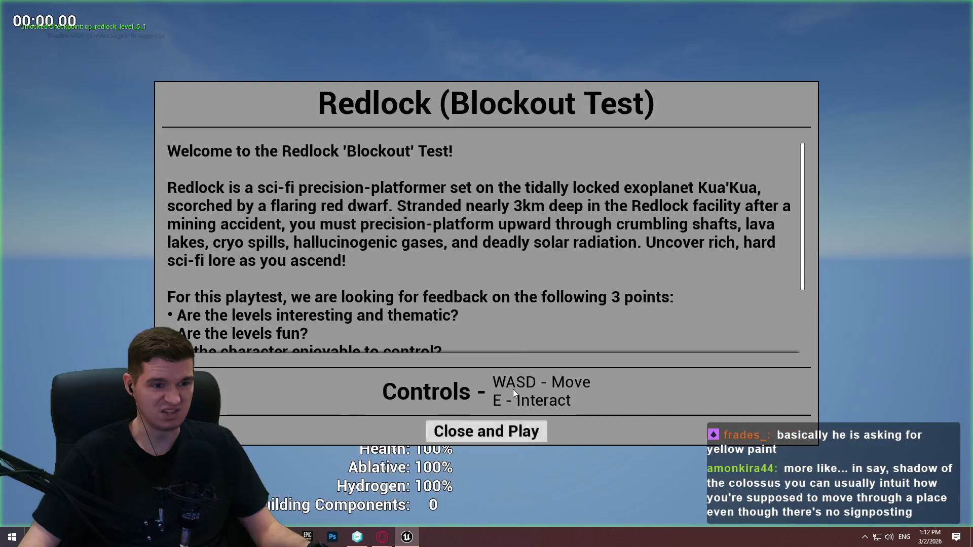
{"action": "left_click", "coordinate": [509, 427]}
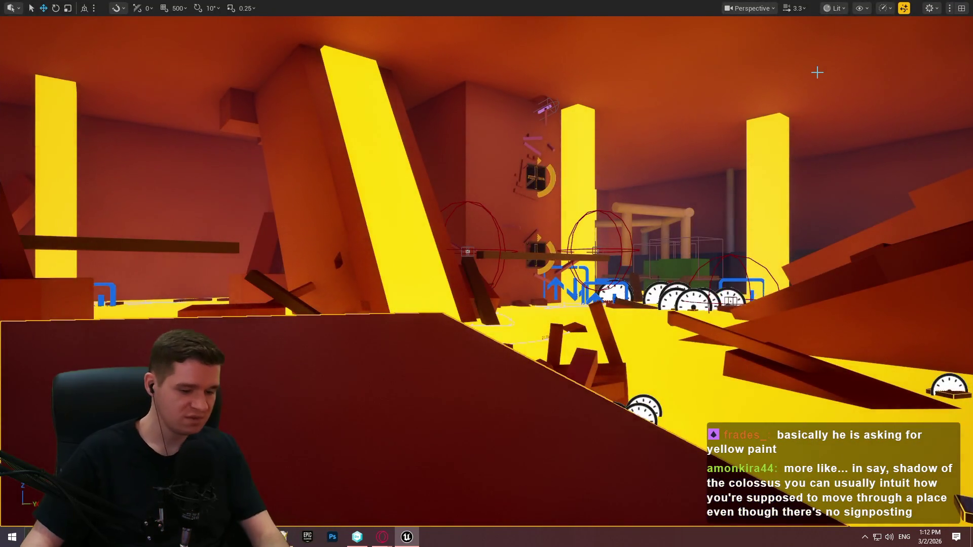
{"action": "key", "text": "F11"}
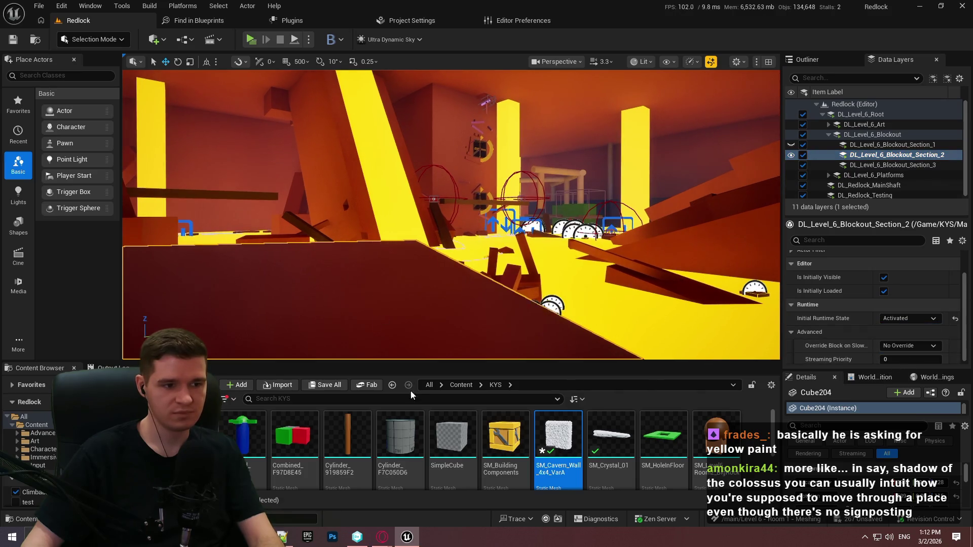
Play From Here at a new spot and close the Redlock intro to begin playing
{"action": "right_click", "coordinate": [410, 173]}
{"action": "left_click", "coordinate": [507, 517]}
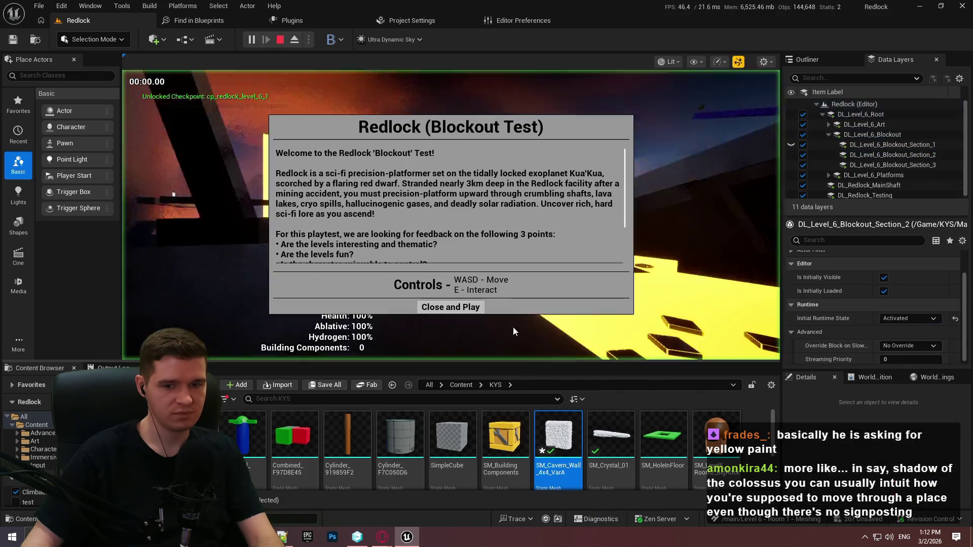
{"action": "left_click", "coordinate": [472, 308]}
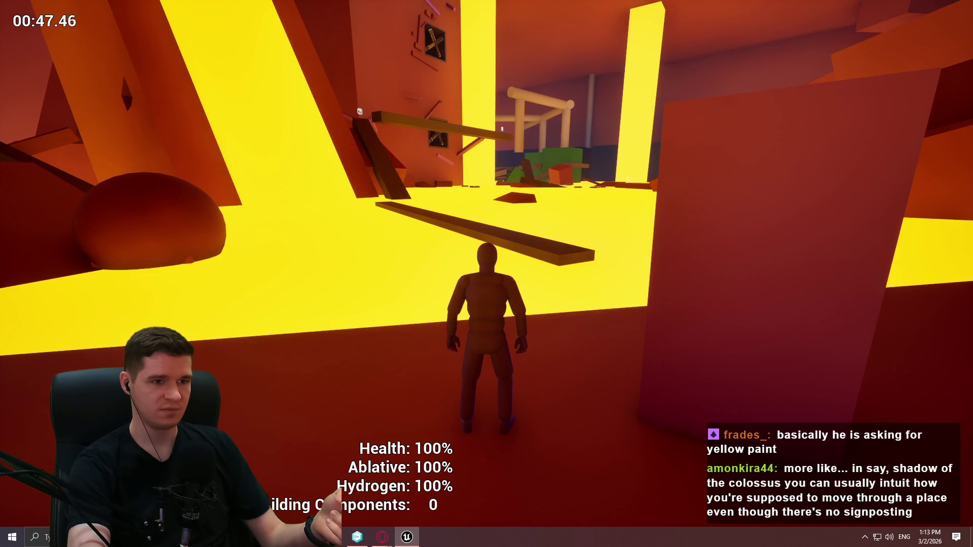
Stop the playtest and fly the camera into the yellow-floored rock cavern
{"action": "key", "text": "Escape"}
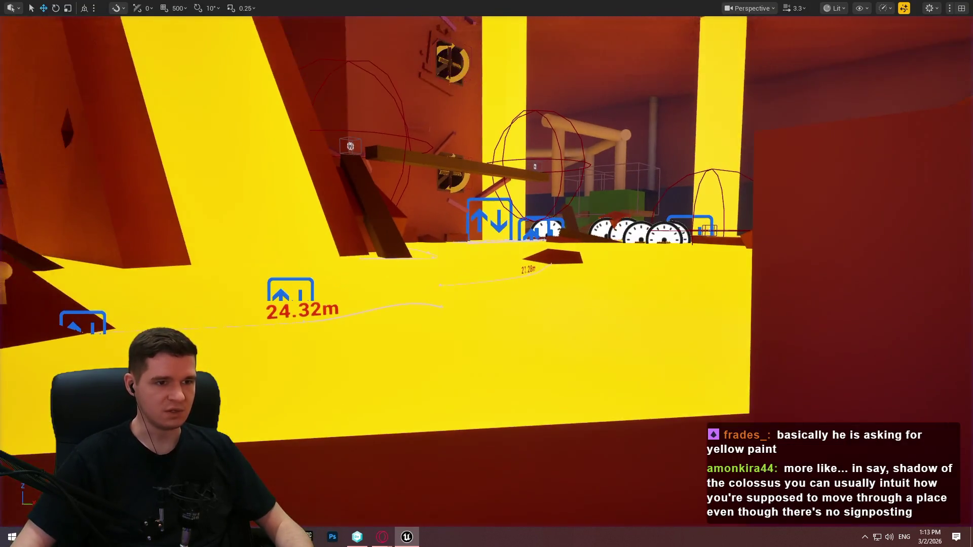
{"action": "scroll", "coordinate": [594, 167], "scroll_direction": "up", "scroll_amount": 3}
{"action": "key", "text": "w"}
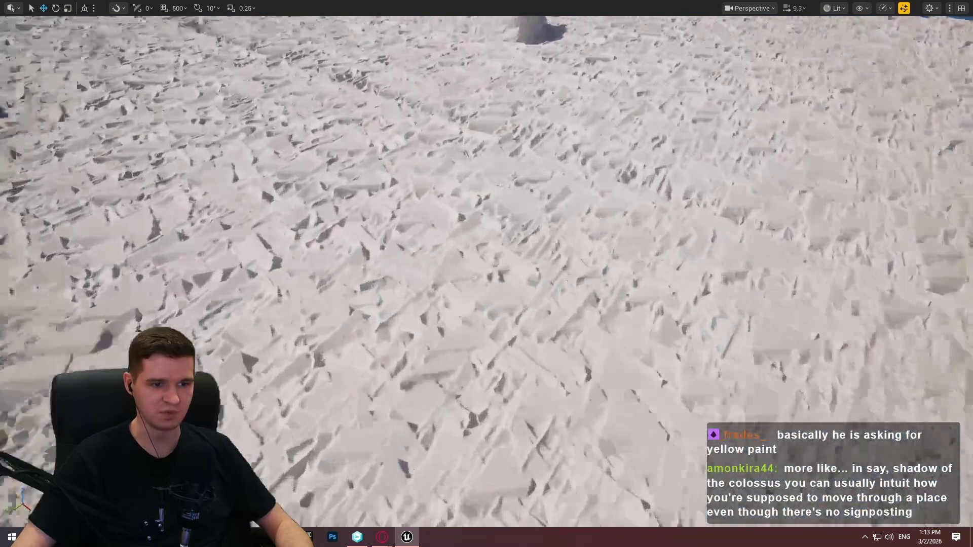
{"action": "scroll", "coordinate": [394, 378], "scroll_direction": "down", "scroll_amount": 2}
{"action": "key", "text": "w"}
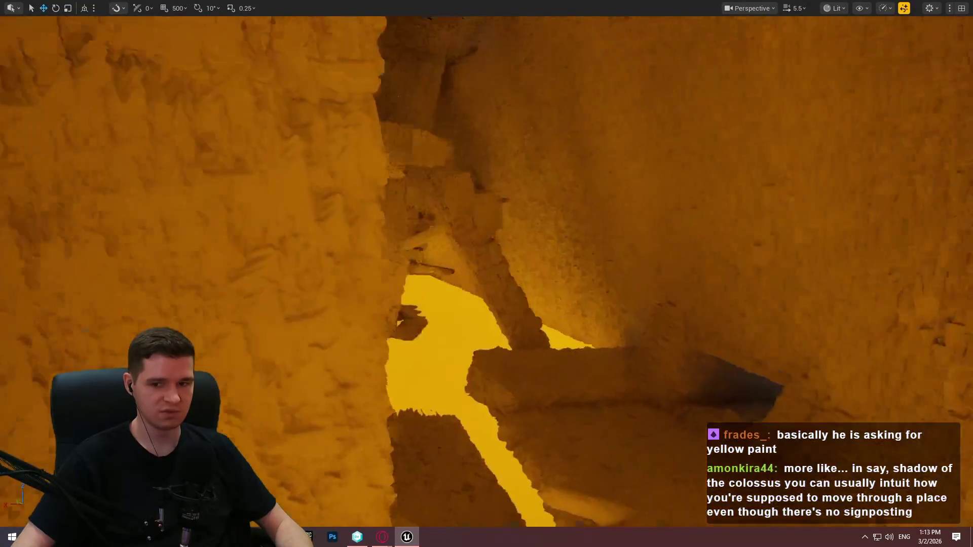
{"action": "key", "text": "w"}
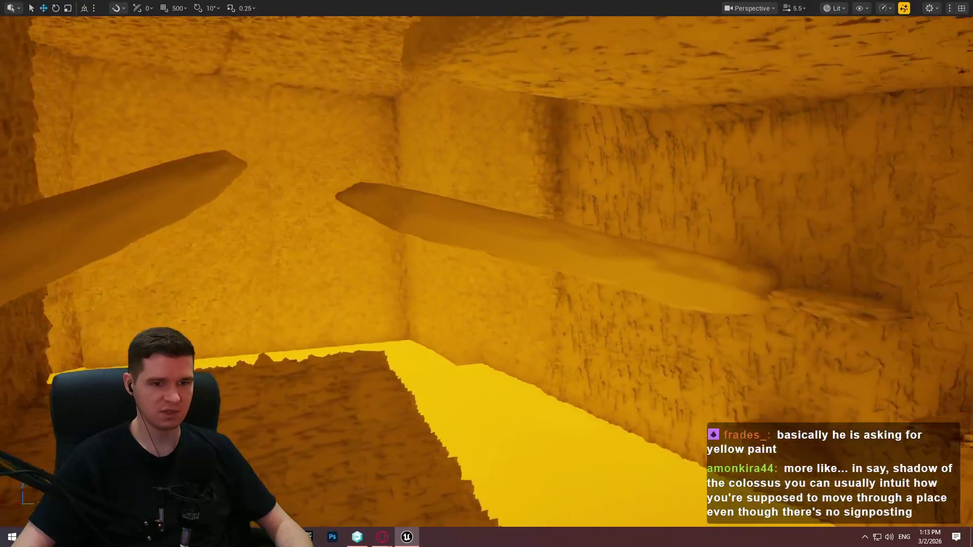
{"action": "key", "text": "w"}
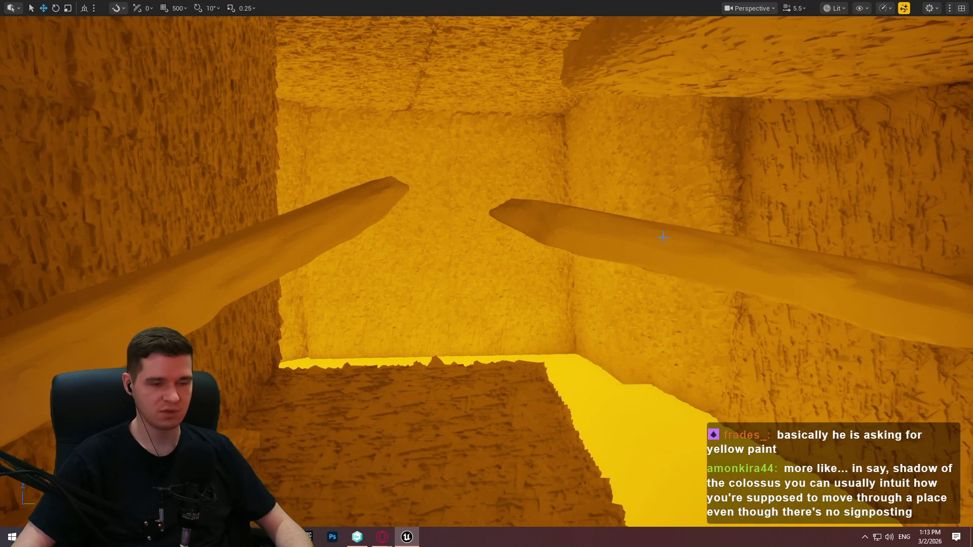
Turn toward the tunnel opening and open the context menu of a cavern wall rock
{"action": "key", "text": "w"}
{"action": "scroll", "coordinate": [550, 217], "scroll_direction": "down", "scroll_amount": 4}
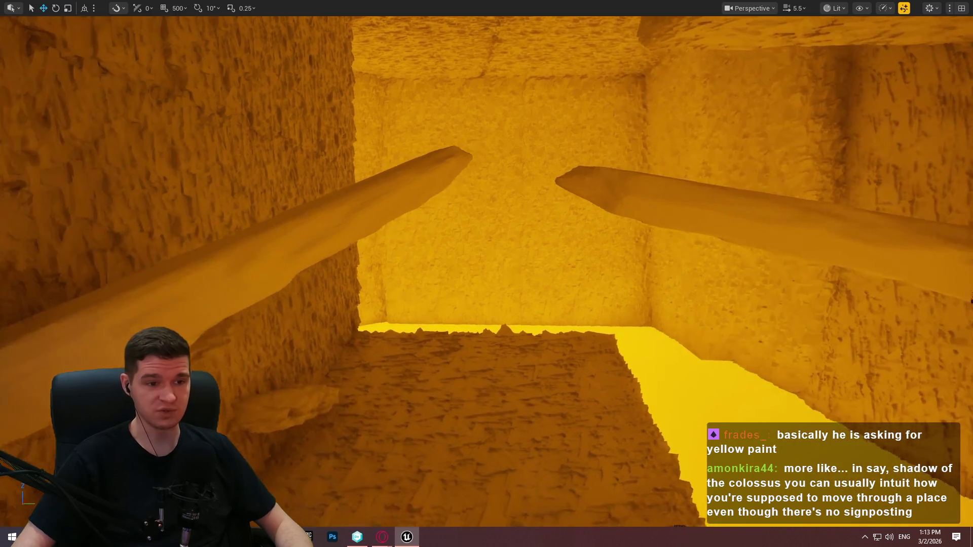
{"action": "key", "text": "w"}
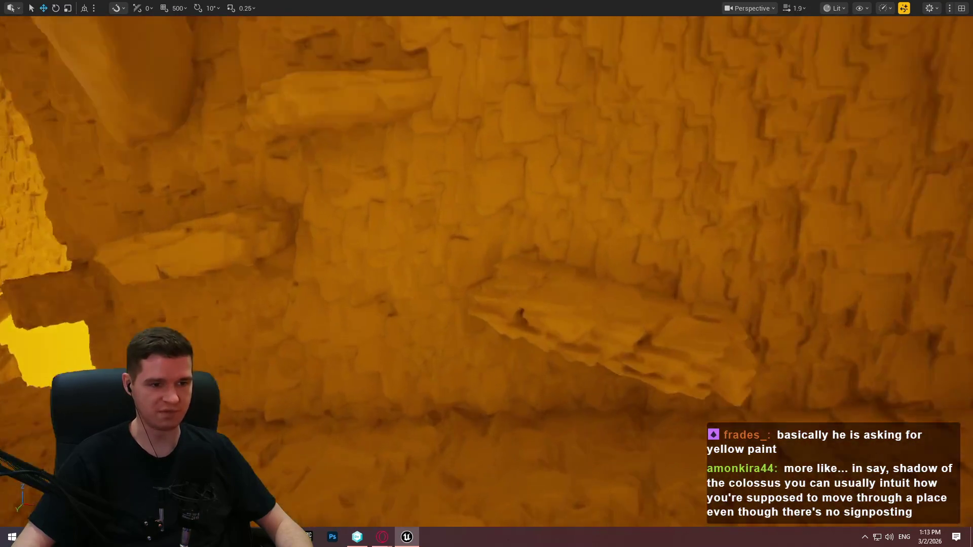
{"action": "mouse_move", "coordinate": [552, 161]}
{"action": "left_mouse_down"}
{"action": "mouse_move", "coordinate": [380, 161]}
{"action": "mouse_move", "coordinate": [507, 161]}
{"action": "left_mouse_up"}
{"action": "right_click", "coordinate": [533, 389]}
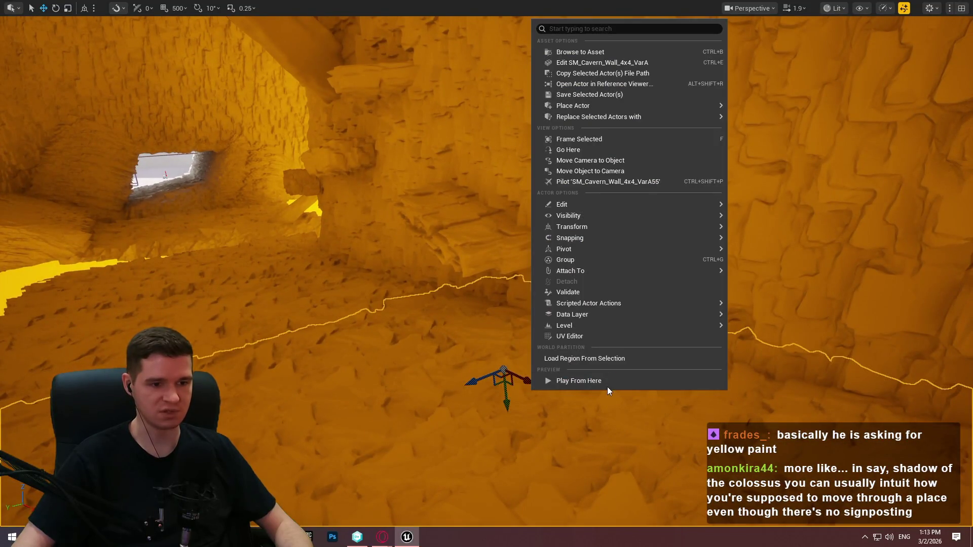
Playtest from the cavern spot, running and leaping toward the lit opening, then return to the full editor
{"action": "left_click", "coordinate": [602, 385]}
{"action": "left_click", "coordinate": [486, 448]}
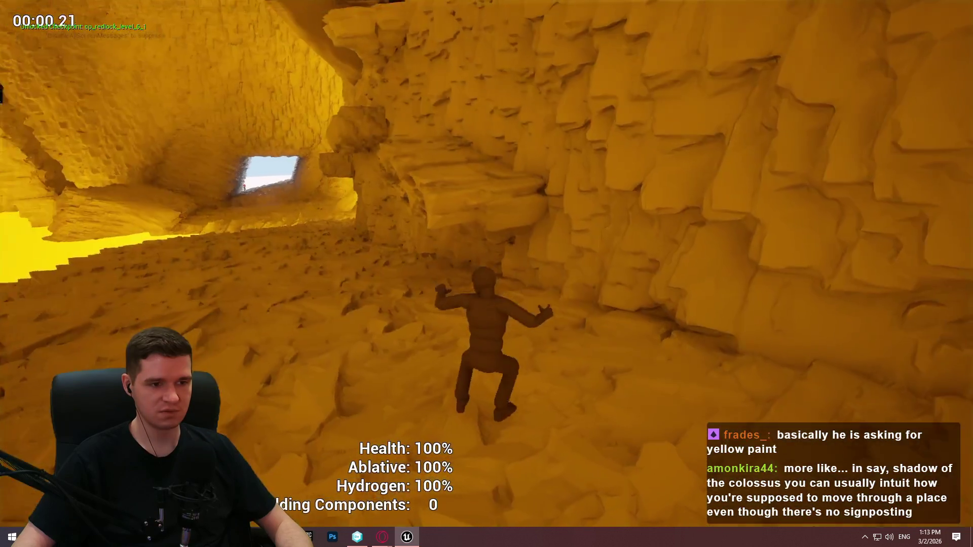
{"action": "key", "text": "w"}
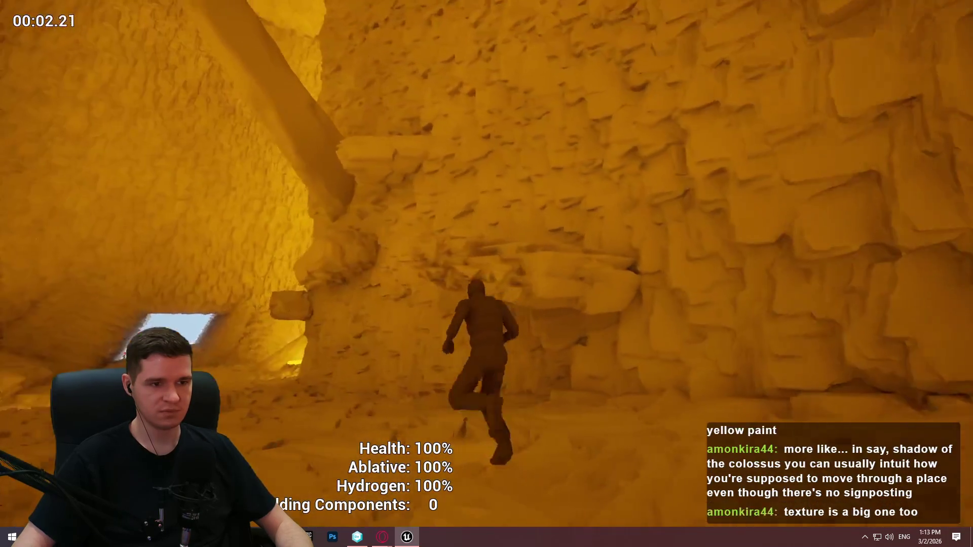
{"action": "key", "text": "w"}
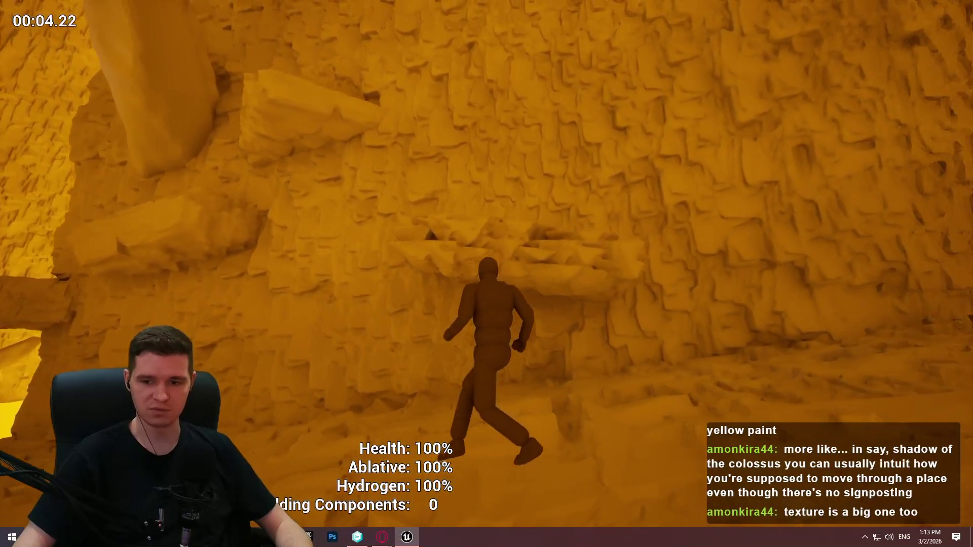
{"action": "key", "text": "w"}
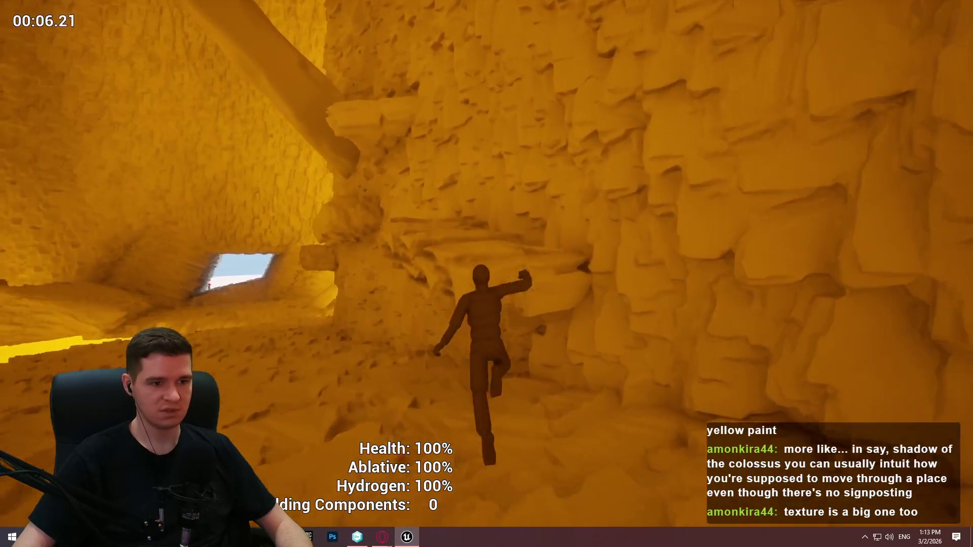
{"action": "key", "text": "w"}
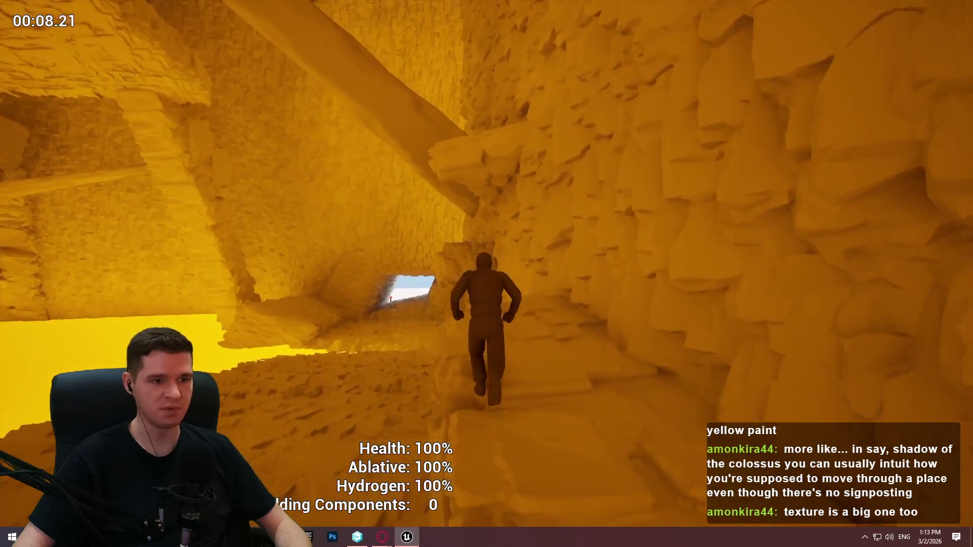
{"action": "key", "text": "w"}
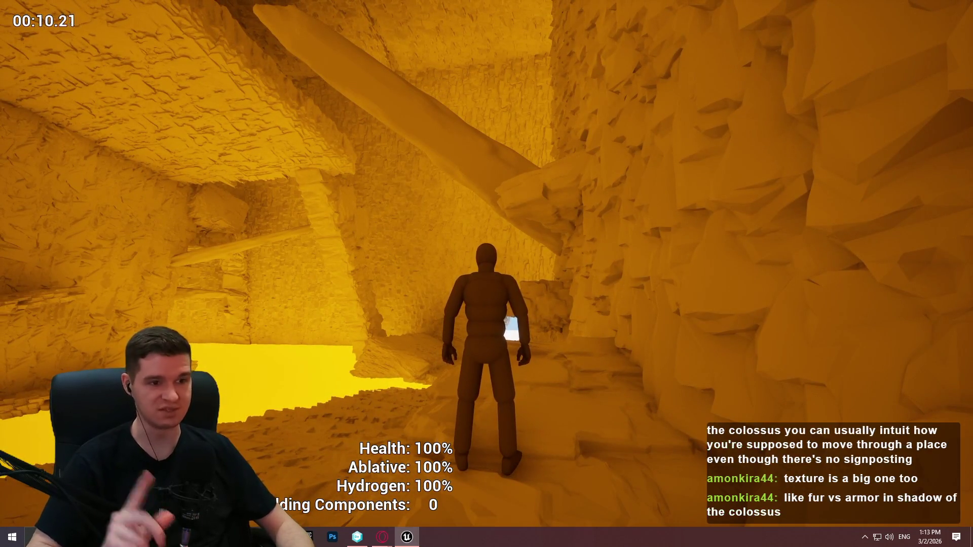
{"action": "key", "text": "w"}
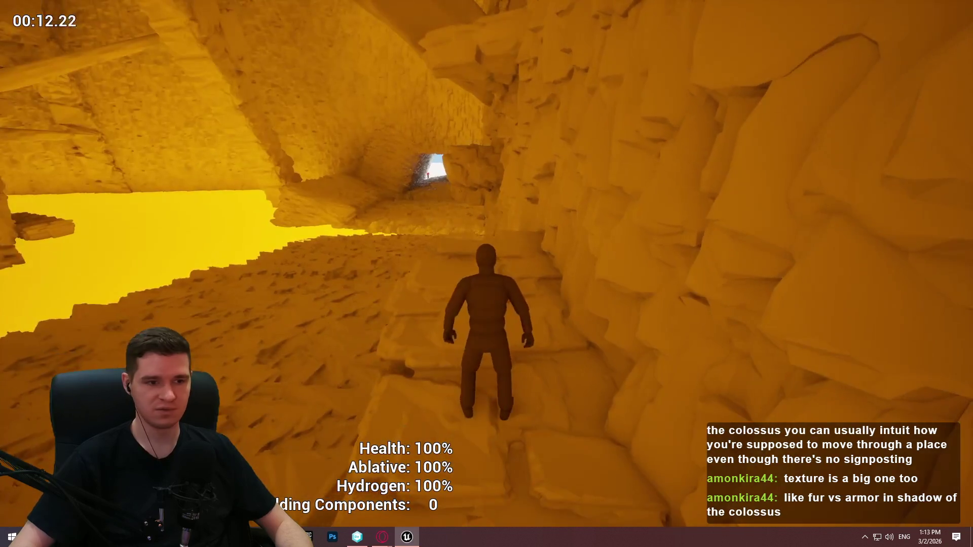
{"action": "key", "text": "space"}
{"action": "key", "text": "w"}
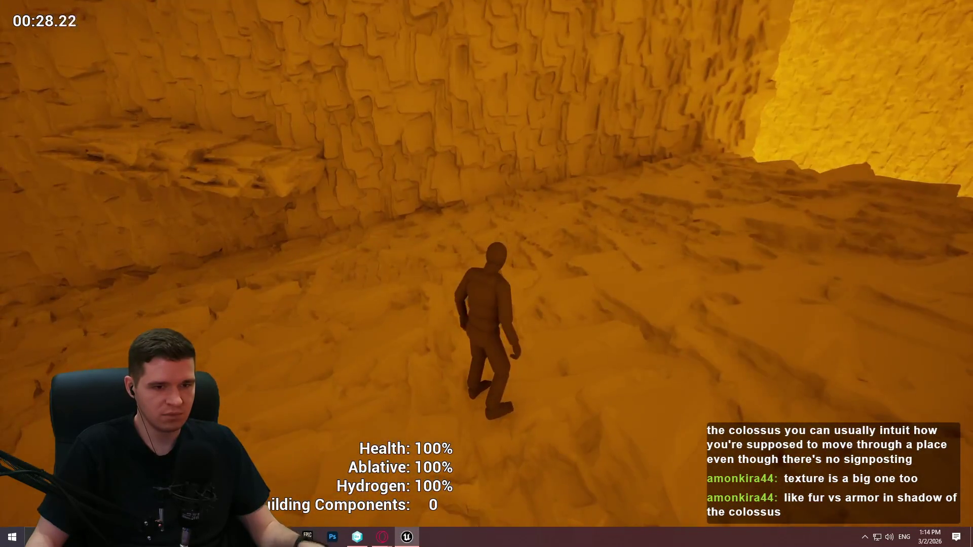
{"action": "key", "text": "Escape"}
{"action": "key", "text": "F11"}
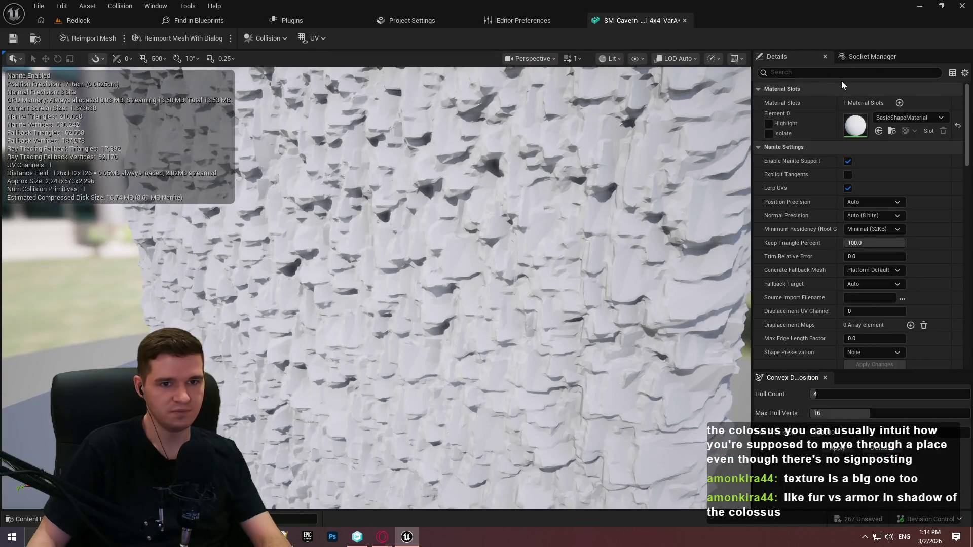
Set SM_Cavern_Wall_4x4_VarA to Use Complex Collision As Simple and go back to the Redlock level
{"action": "type", "text": "compl"}
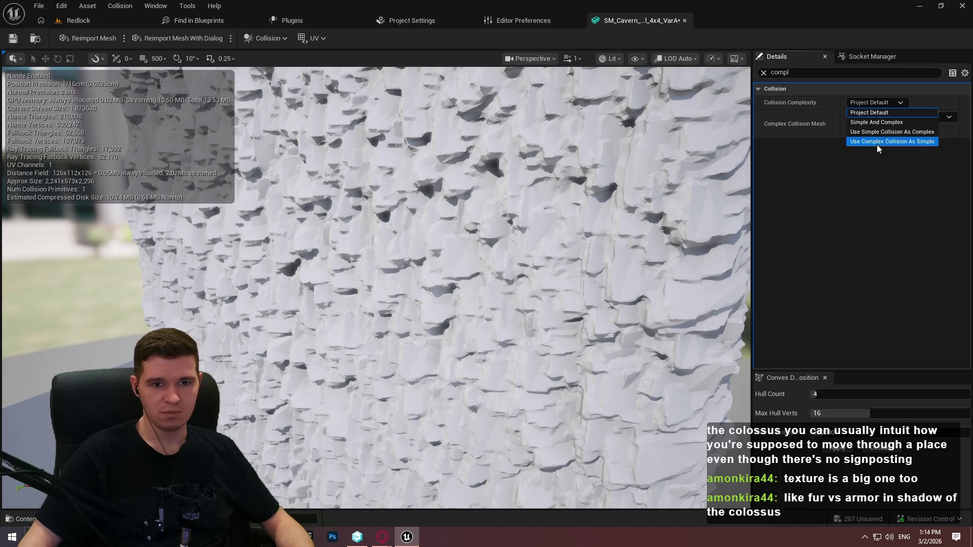
{"action": "left_click", "coordinate": [845, 143]}
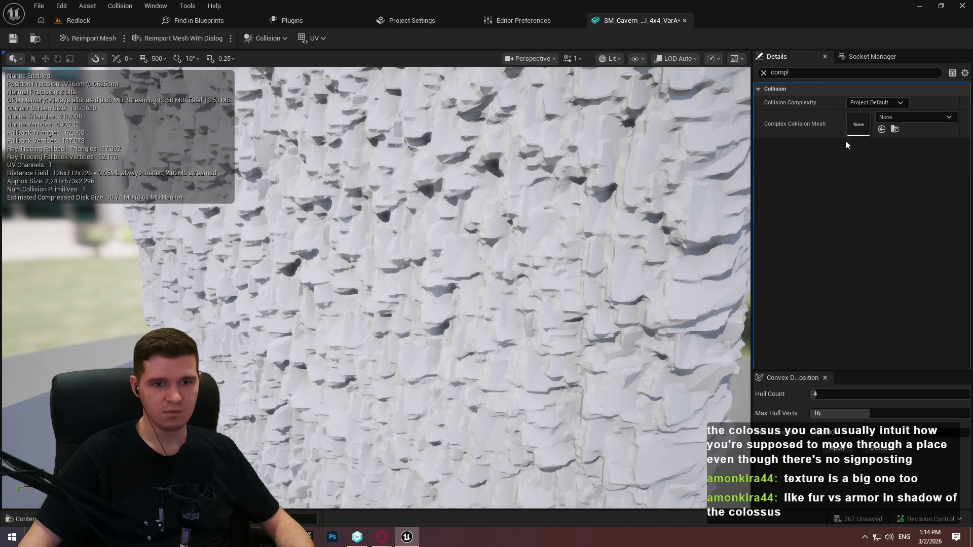
{"action": "left_click", "coordinate": [79, 21]}
{"action": "right_click", "coordinate": [485, 267]}
Play the Redlock level full-screen from this spot, running through the cavern and down toward the yellow lake
{"action": "left_click", "coordinate": [576, 521]}
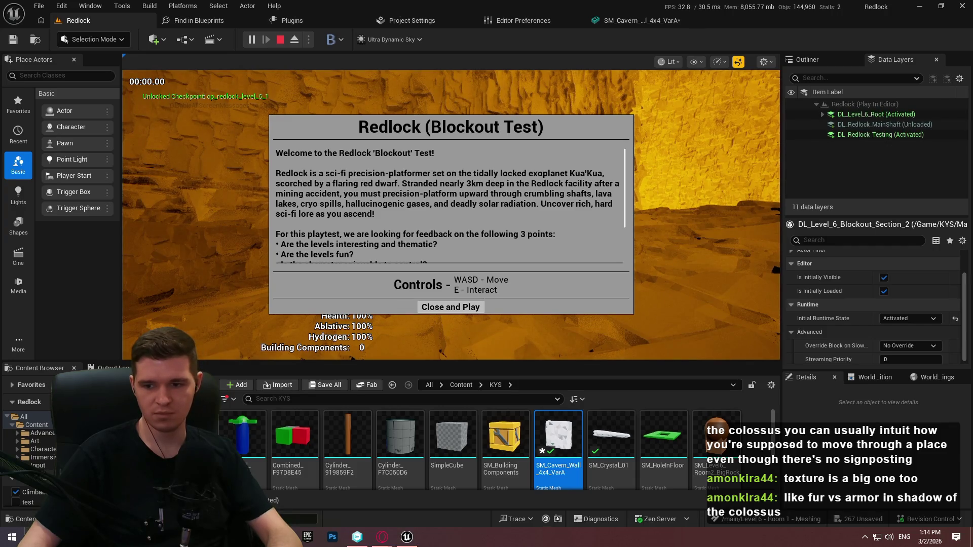
{"action": "left_click", "coordinate": [450, 307]}
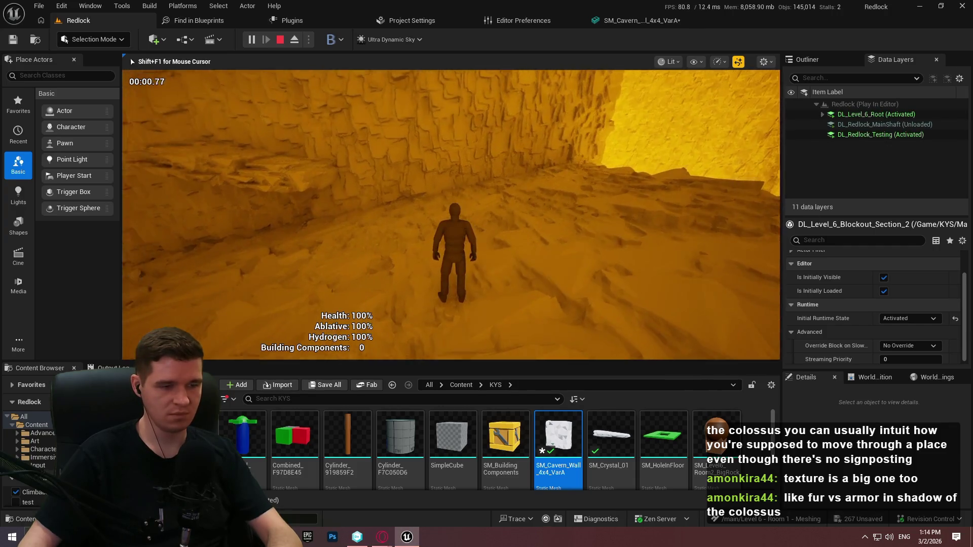
{"action": "key", "text": "F11"}
{"action": "key", "text": "w"}
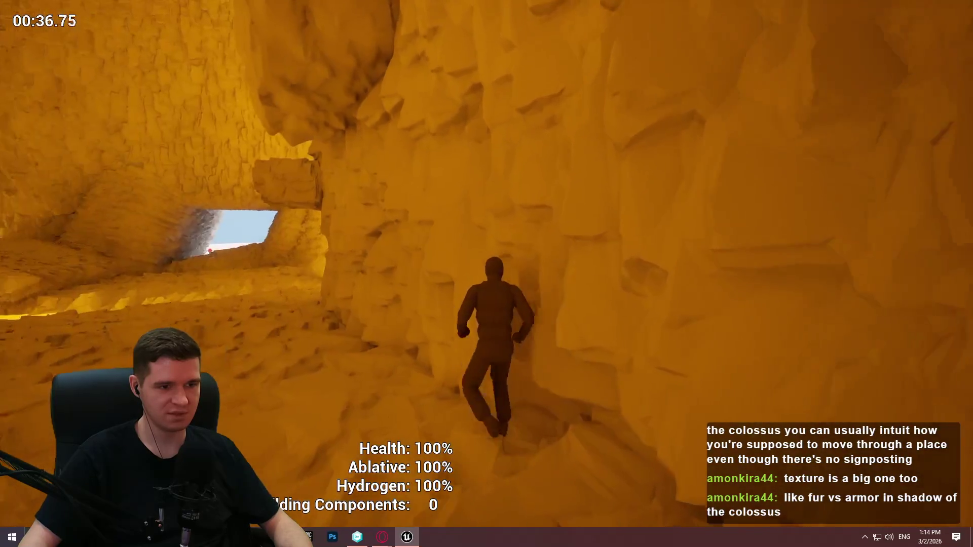
{"action": "key", "text": "w"}
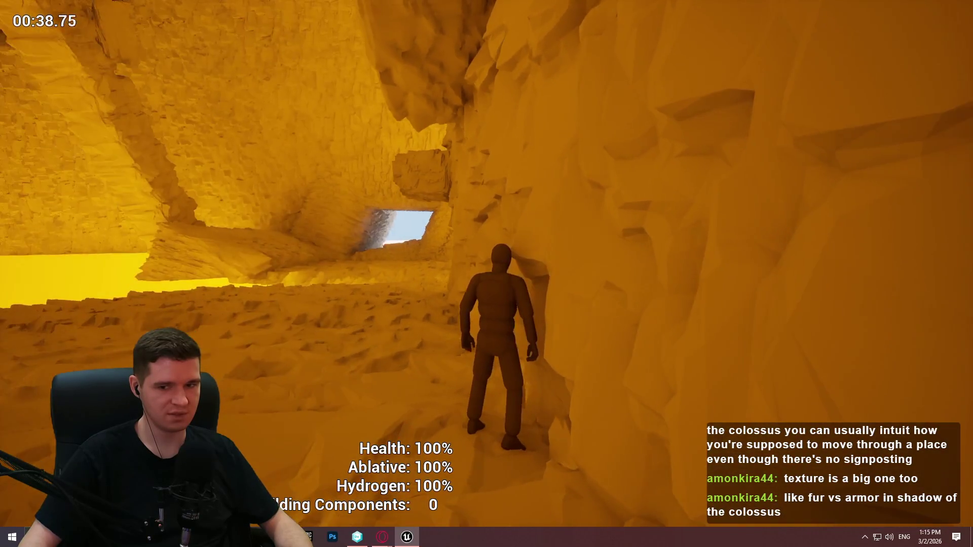
{"action": "key", "text": "w"}
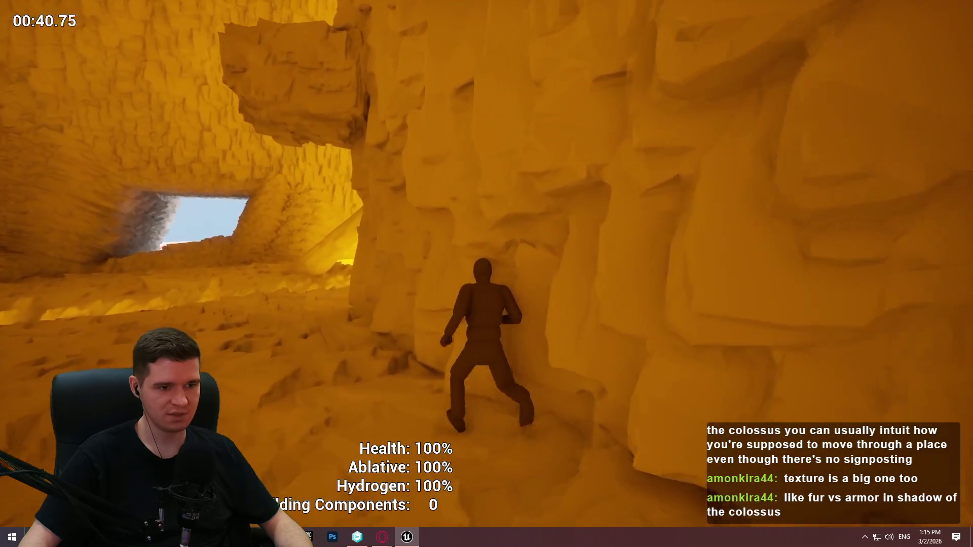
{"action": "key", "text": "space"}
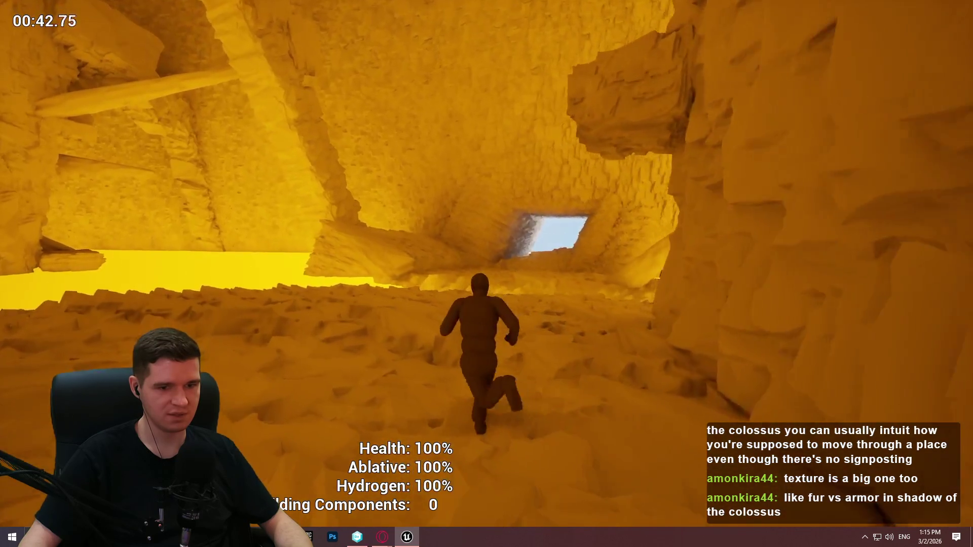
{"action": "key", "text": "w"}
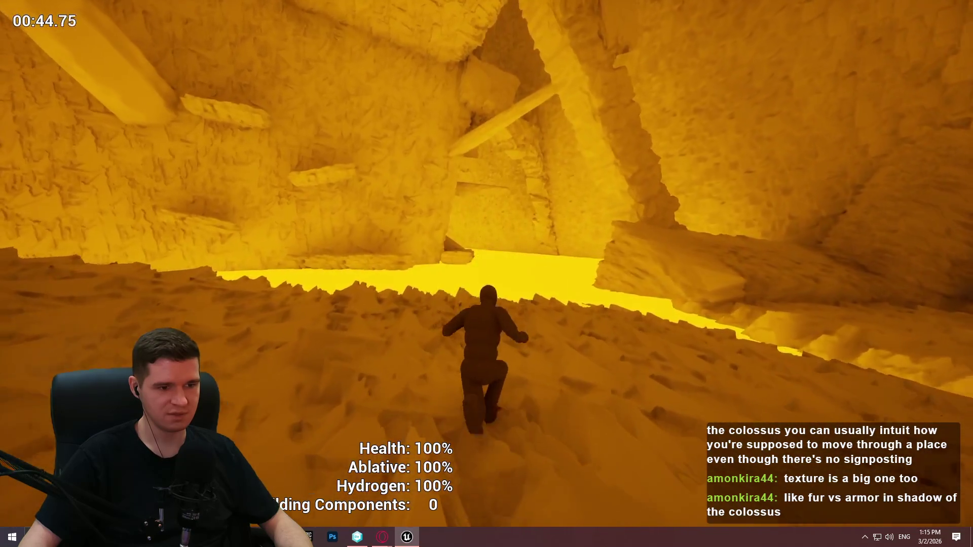
{"action": "key", "text": "w"}
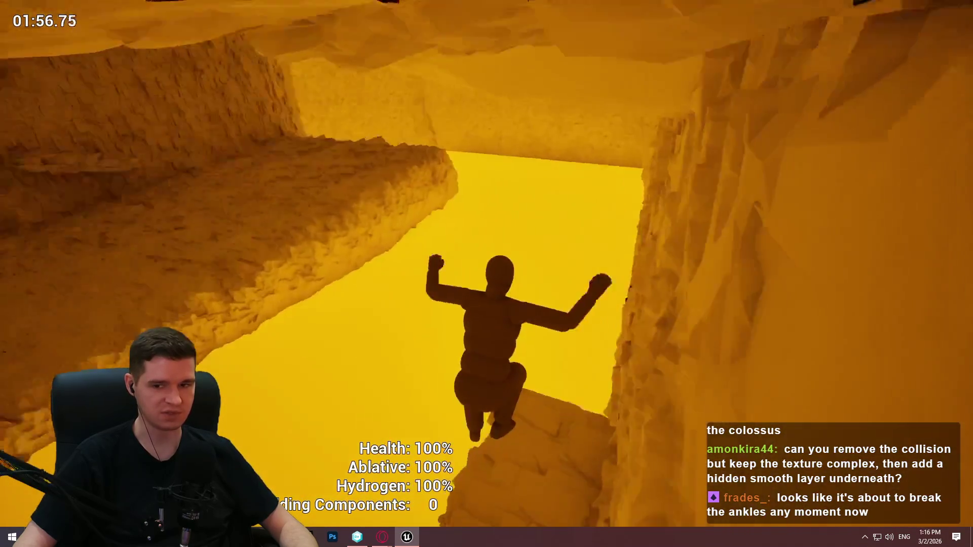
Stop the playtest to return to the editor view of the rock ledges
{"action": "key", "text": "Escape"}
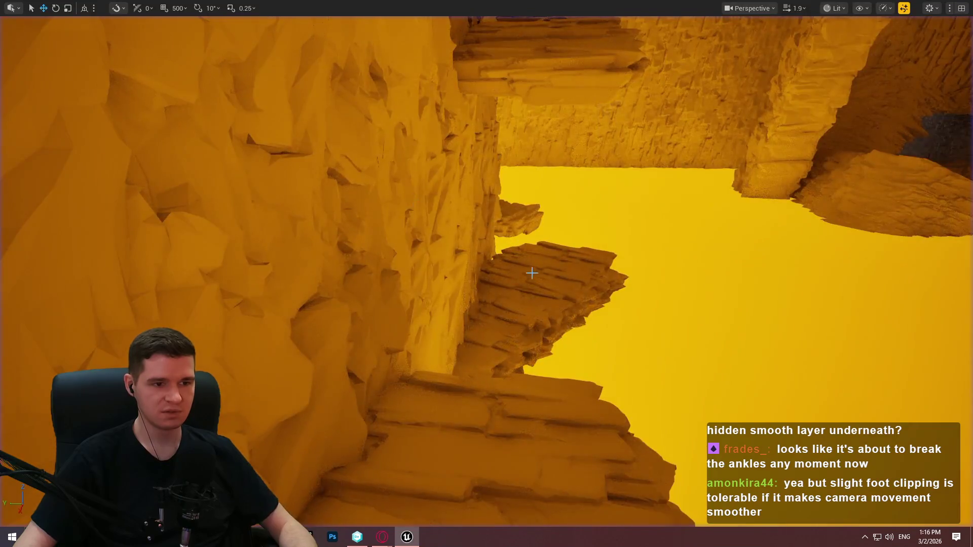
Restore the editor layout, set SM_Static_Rock_02 to Use Complex Collision As Simple, and return to Redlock
{"action": "key", "text": "F11"}
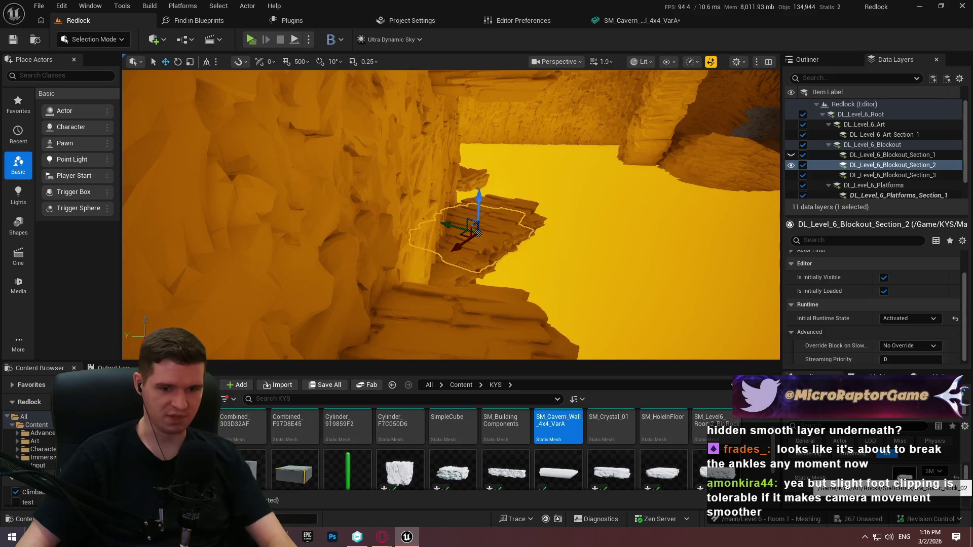
{"action": "key", "text": "ctrl+e"}
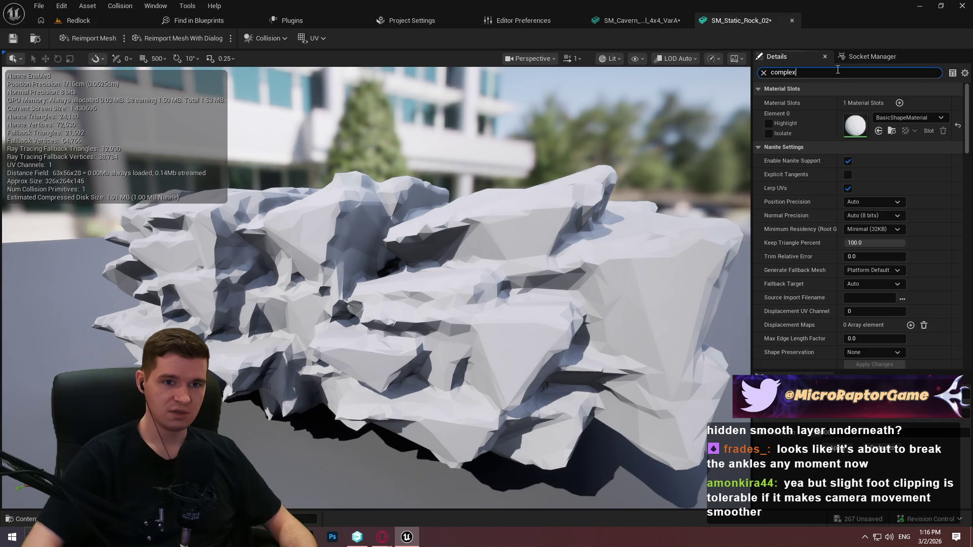
{"action": "left_click", "coordinate": [868, 102]}
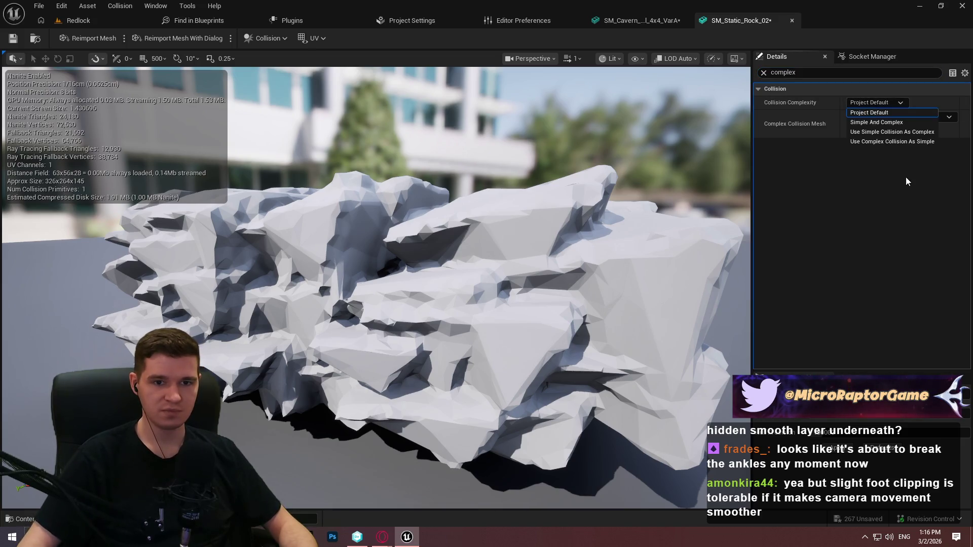
{"action": "left_click", "coordinate": [907, 142]}
{"action": "left_click", "coordinate": [112, 20]}
{"action": "right_click", "coordinate": [456, 195]}
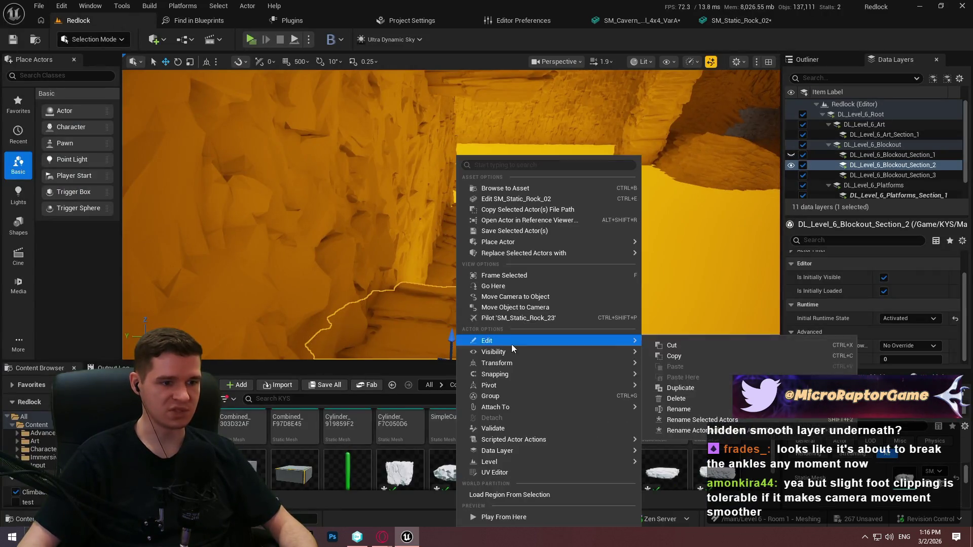
Start a full-screen playtest and run along the rock ledges, jumping across to the next rock
{"action": "left_click", "coordinate": [499, 533]}
{"action": "key", "text": "alt+p"}
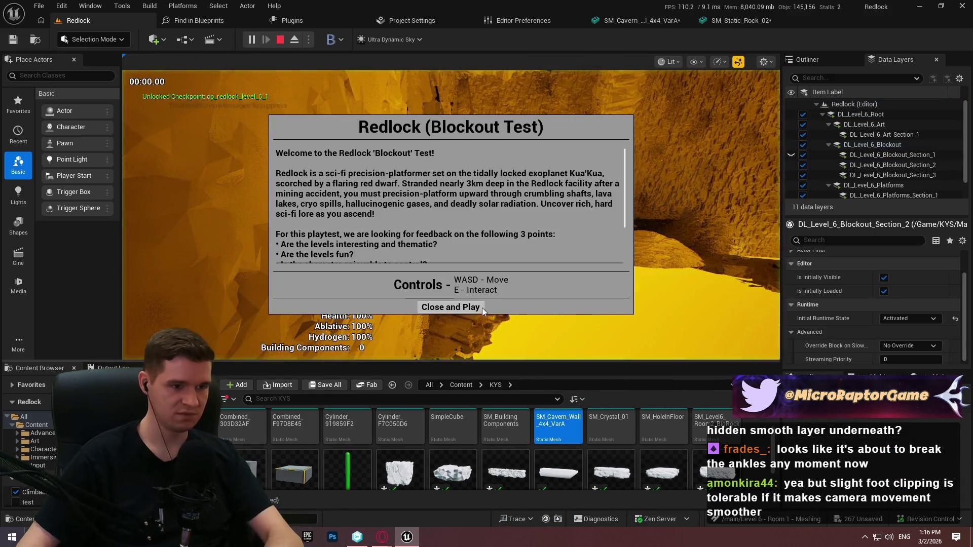
{"action": "key", "text": "Return"}
{"action": "key", "text": "F11"}
{"action": "key", "text": "w"}
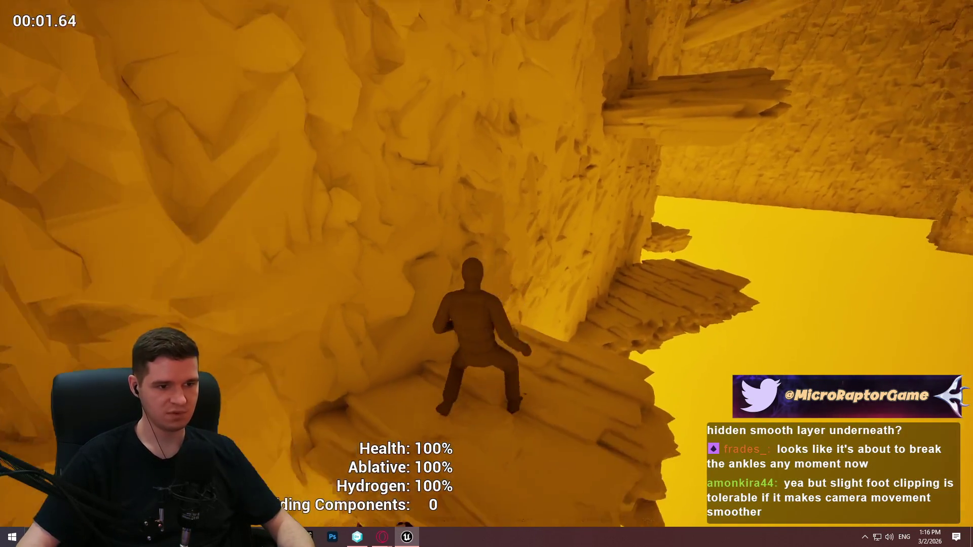
{"action": "key", "text": "w"}
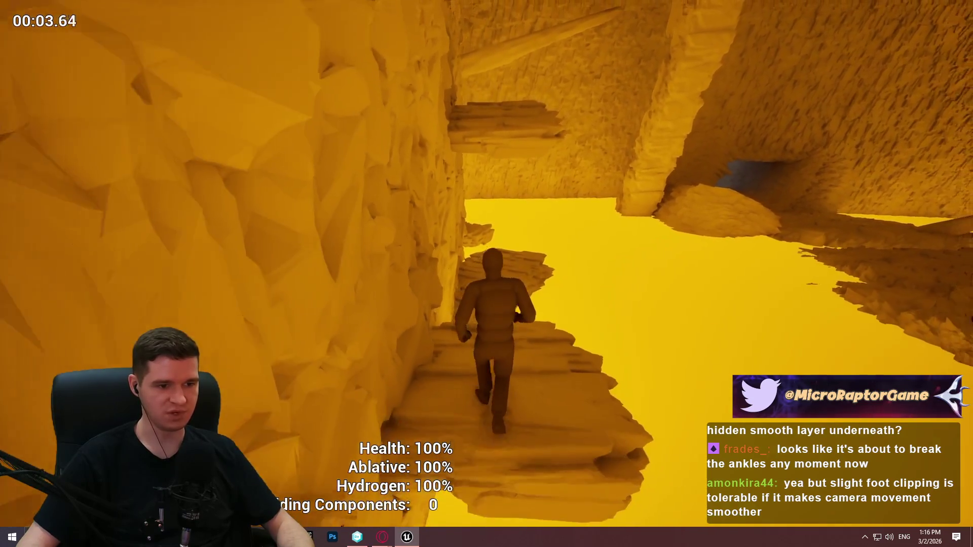
{"action": "key", "text": "w"}
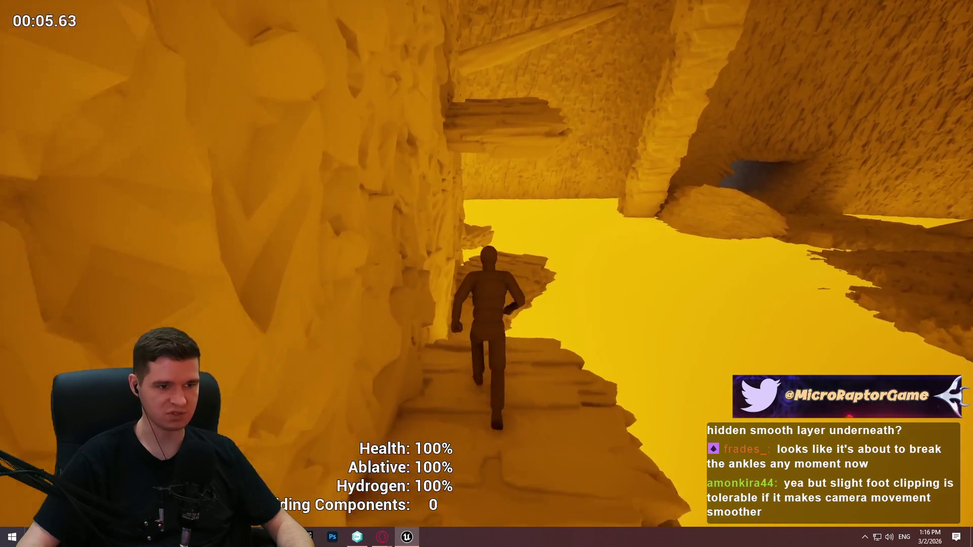
{"action": "key", "text": "w"}
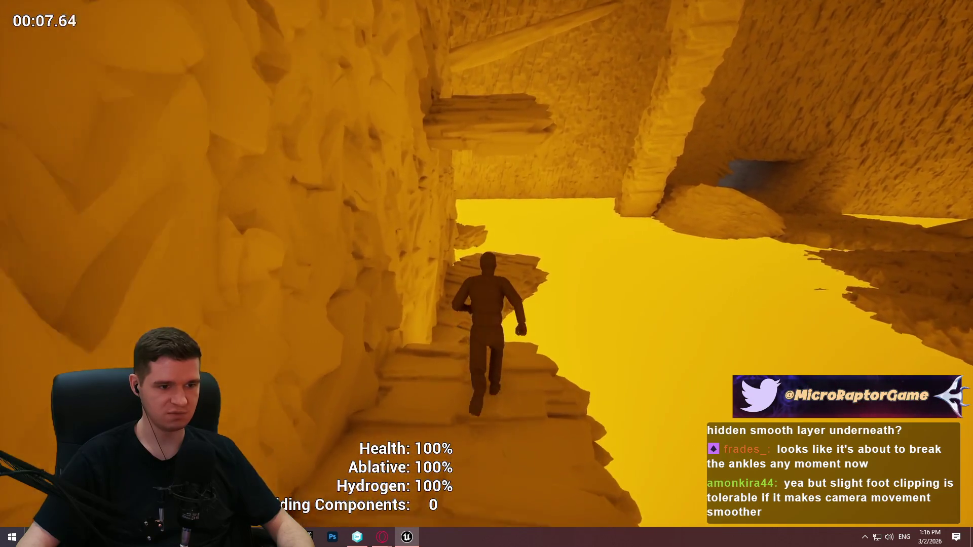
{"action": "key", "text": "space"}
{"action": "key", "text": "w"}
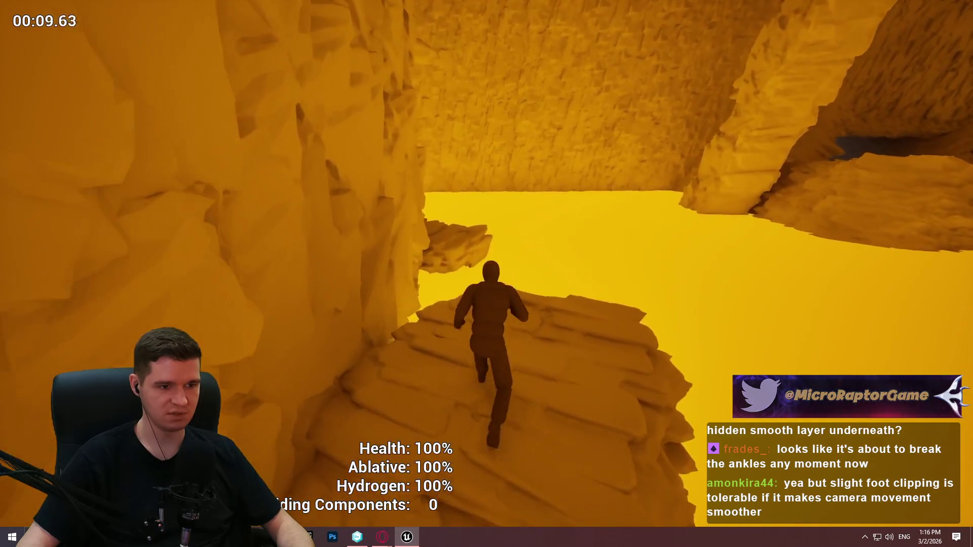
{"action": "key", "text": "w"}
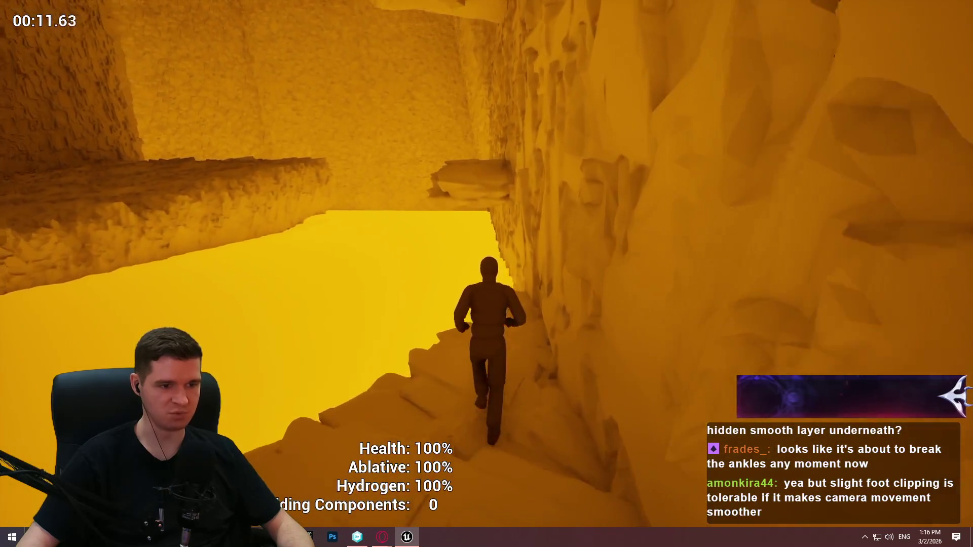
{"action": "key", "text": "w"}
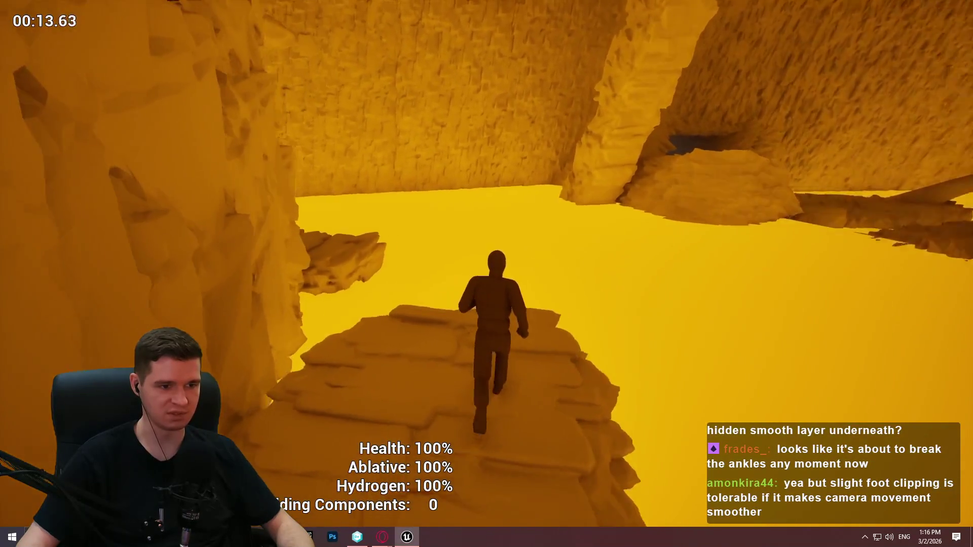
{"action": "key", "text": "w"}
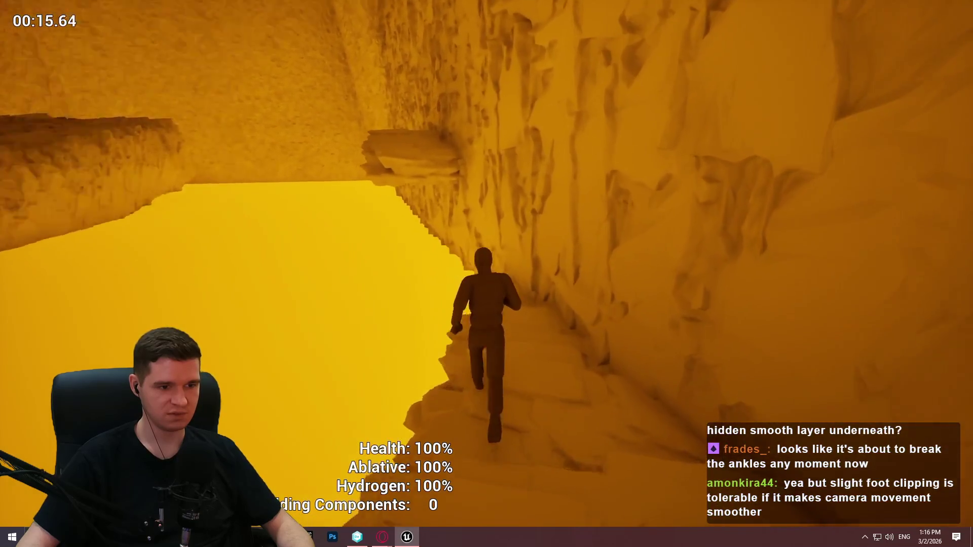
{"action": "key", "text": "w"}
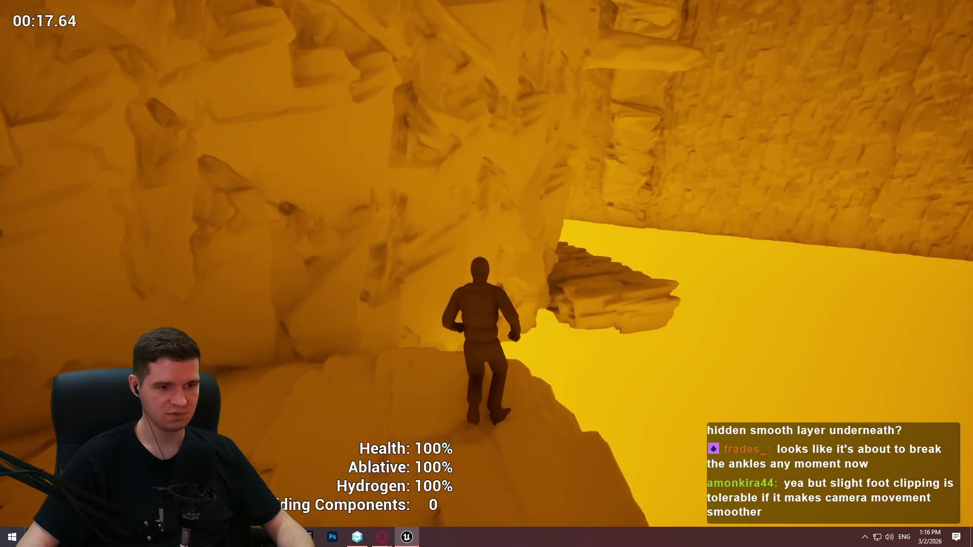
{"action": "key", "text": "w"}
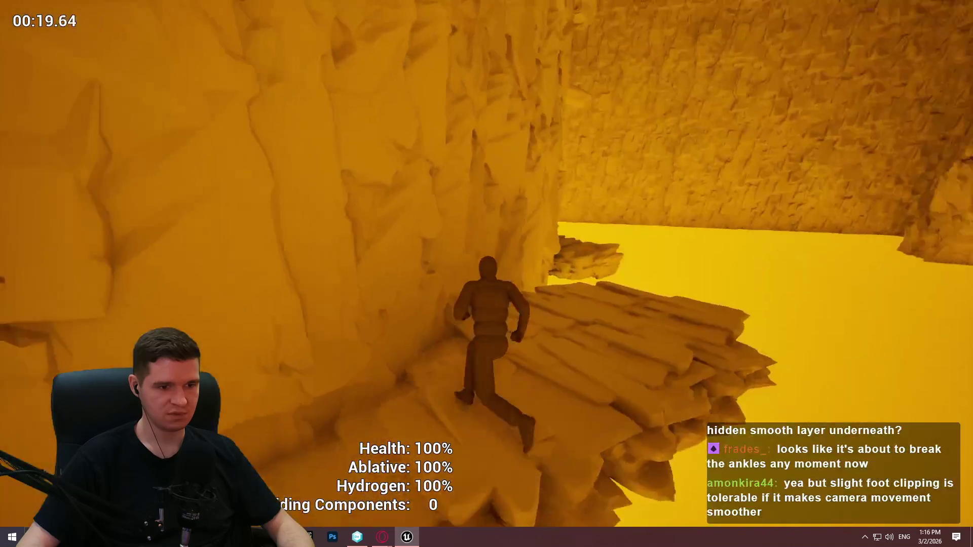
Jump and climb up onto the overhanging ledge, then stop the playtest
{"action": "key", "text": "w"}
{"action": "key", "text": "space"}
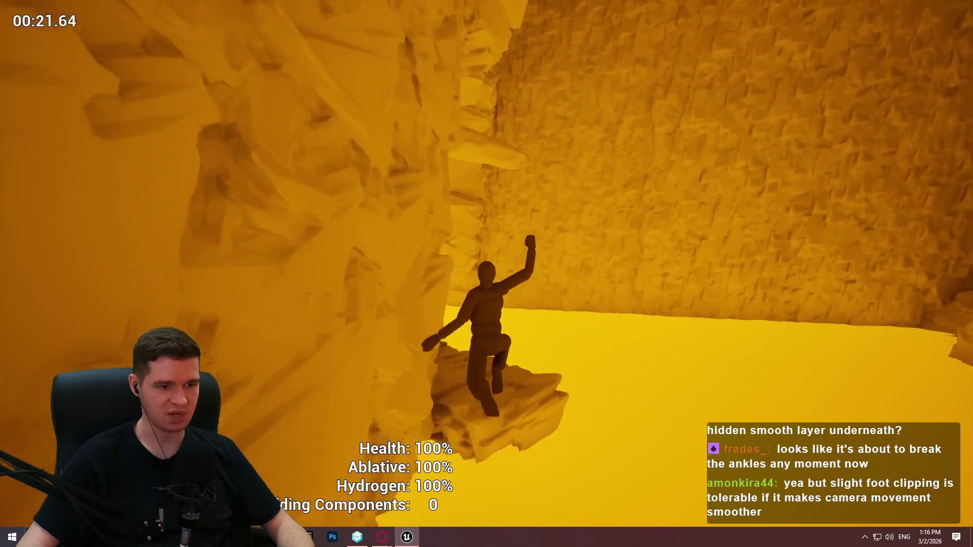
{"action": "key", "text": "w"}
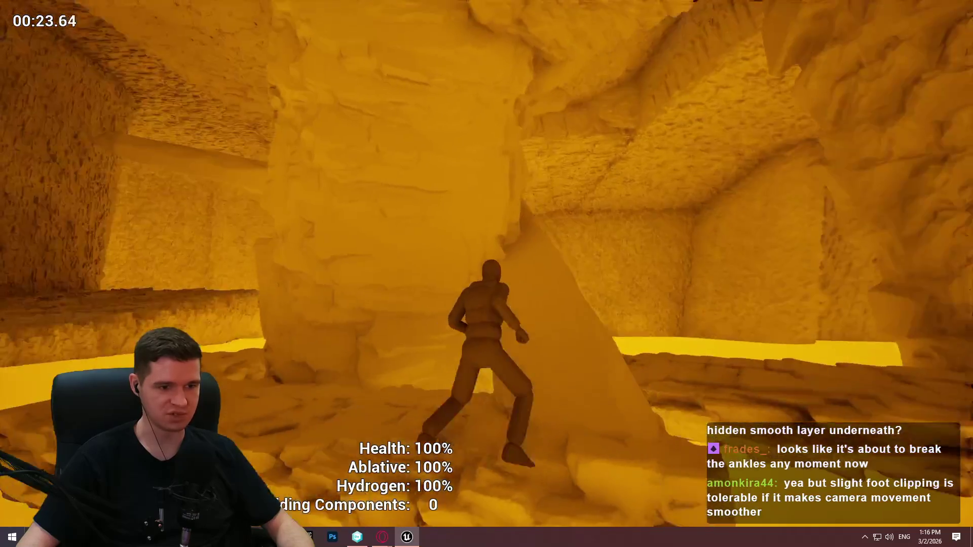
{"action": "key", "text": "w"}
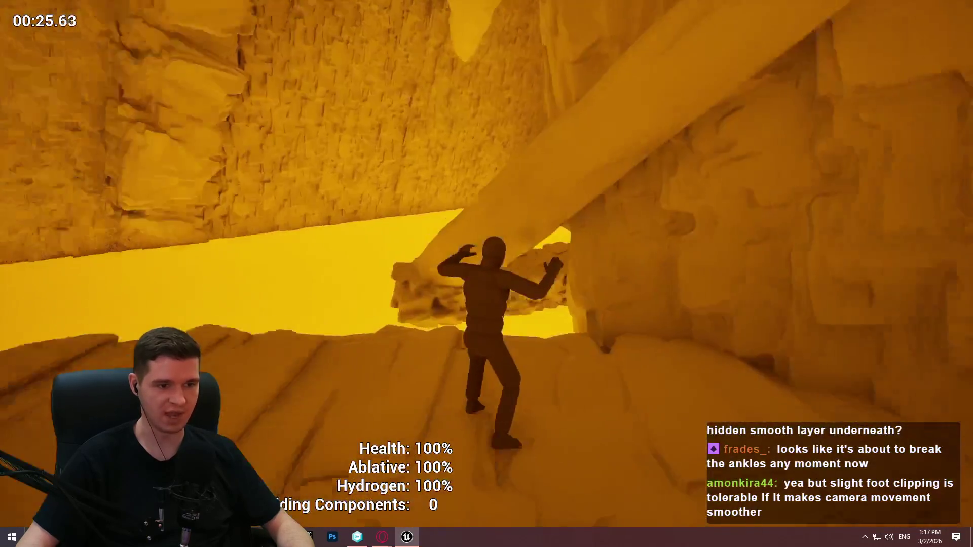
{"action": "key", "text": "w"}
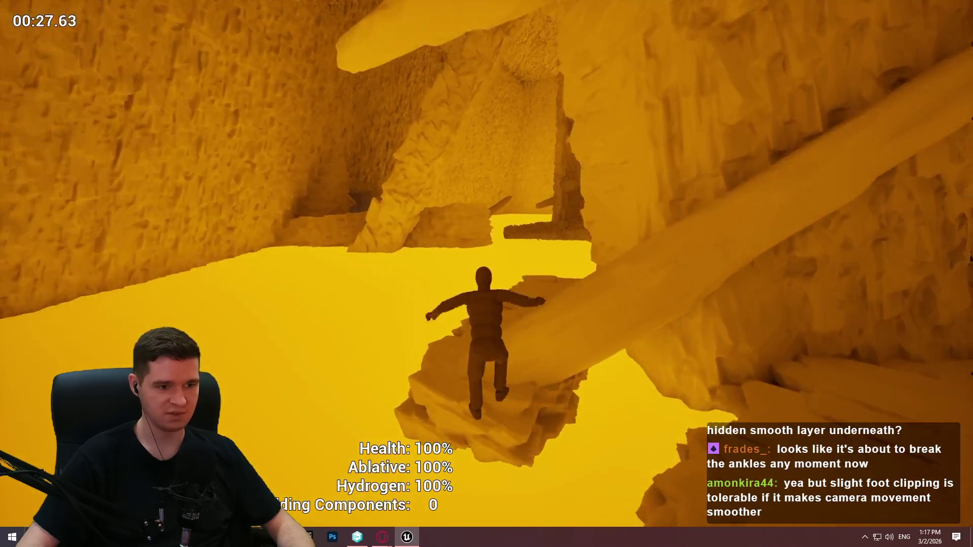
{"action": "key", "text": "w"}
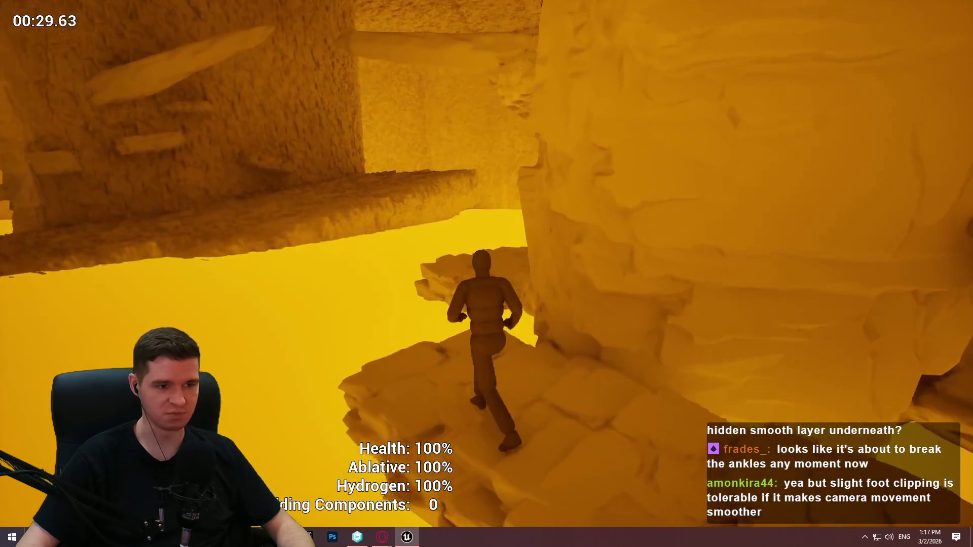
{"action": "key", "text": "space"}
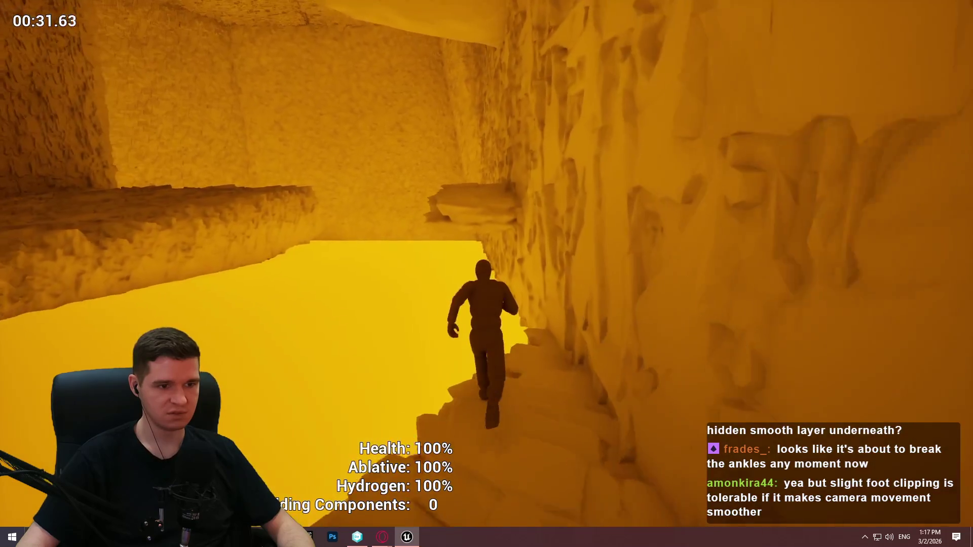
{"action": "key", "text": "space"}
{"action": "key", "text": "w"}
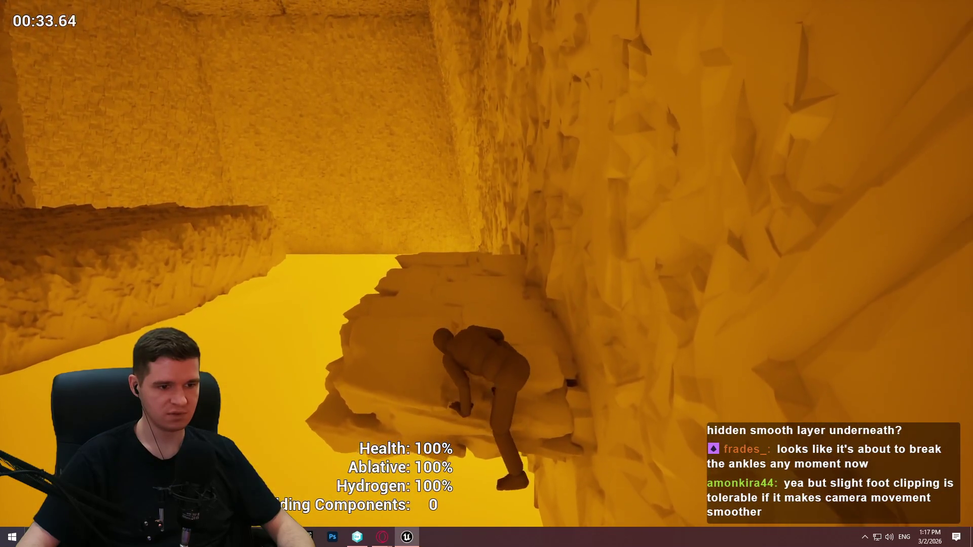
{"action": "key", "text": "w"}
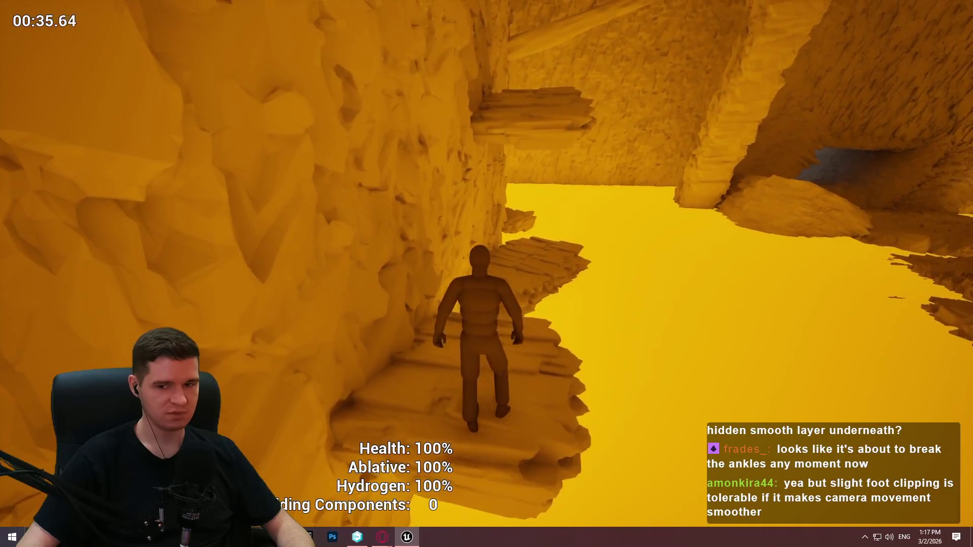
{"action": "key", "text": "space"}
{"action": "key", "text": "Escape"}
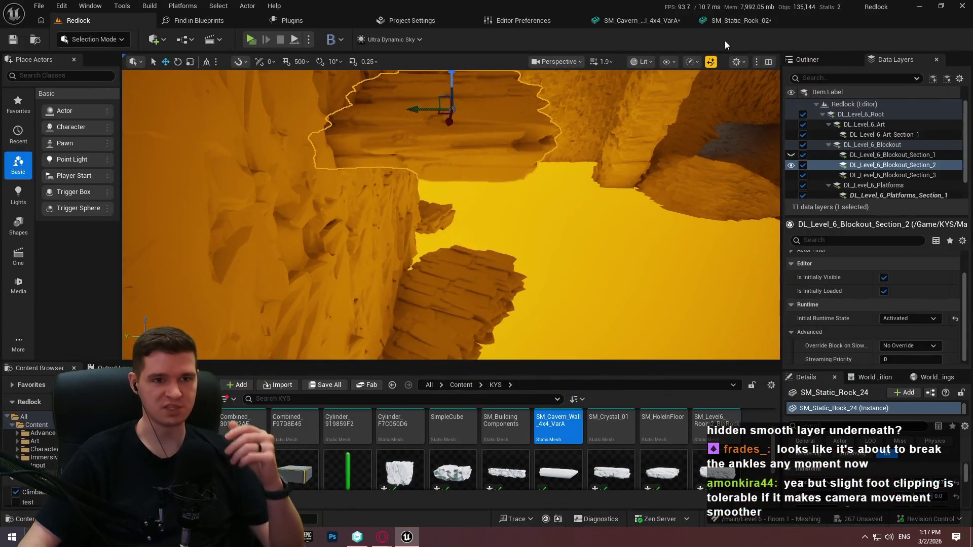
Set SM_Static_Rock_02's collision complexity to Project Default and show its simple collision
{"action": "left_click", "coordinate": [735, 20]}
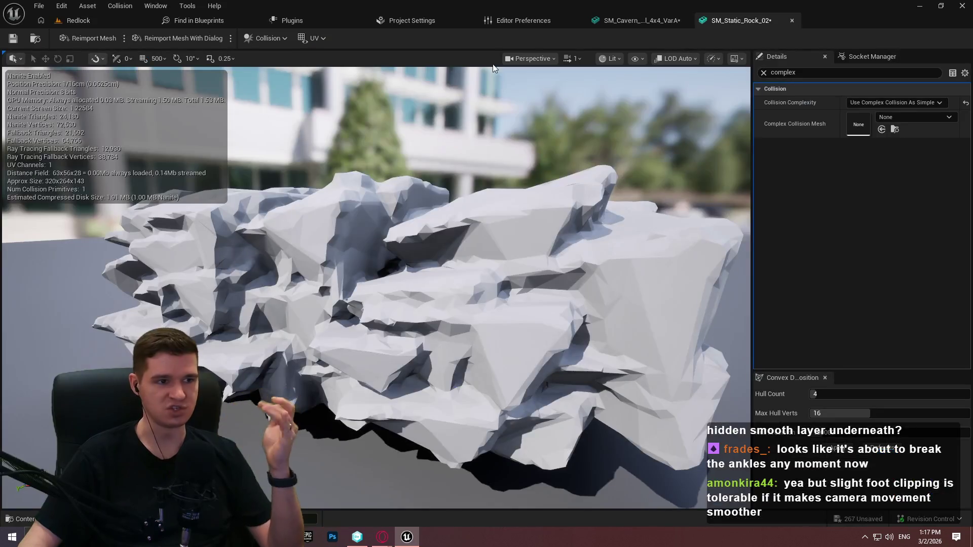
{"action": "left_click", "coordinate": [887, 103]}
{"action": "left_click", "coordinate": [893, 114]}
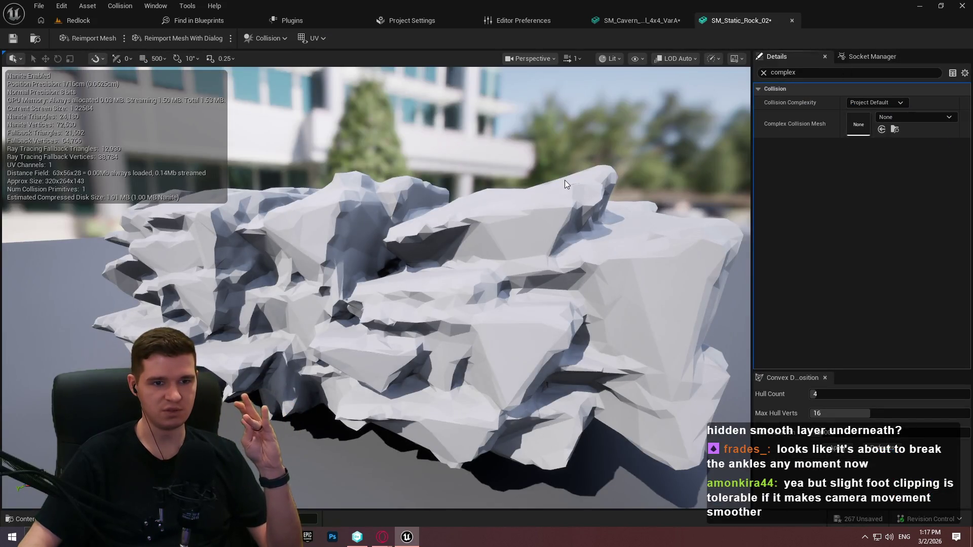
{"action": "left_click", "coordinate": [273, 42]}
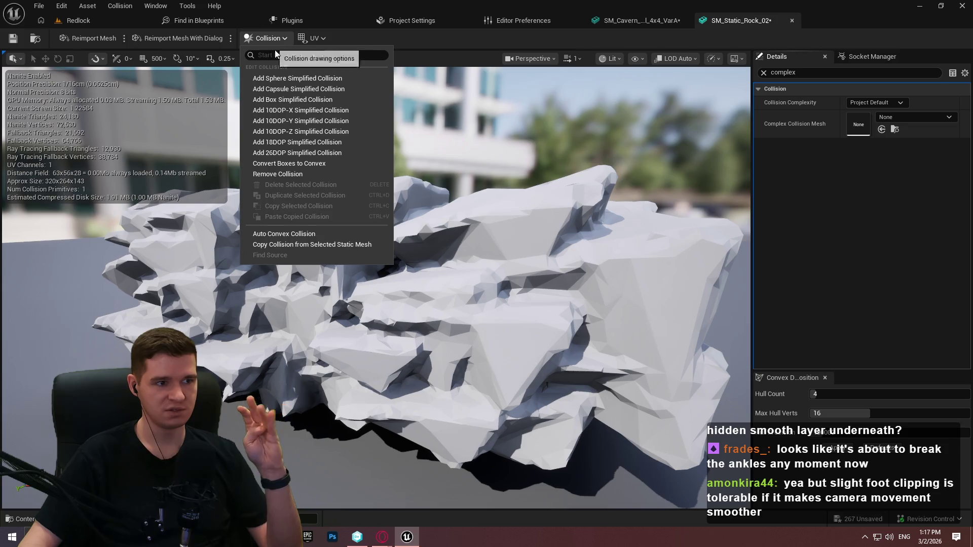
{"action": "left_click", "coordinate": [637, 58]}
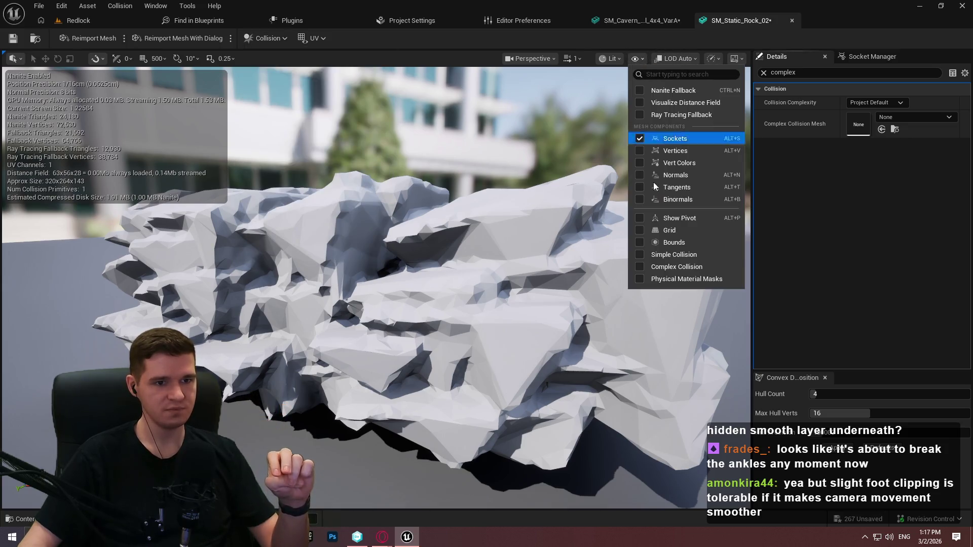
{"action": "left_click", "coordinate": [686, 255]}
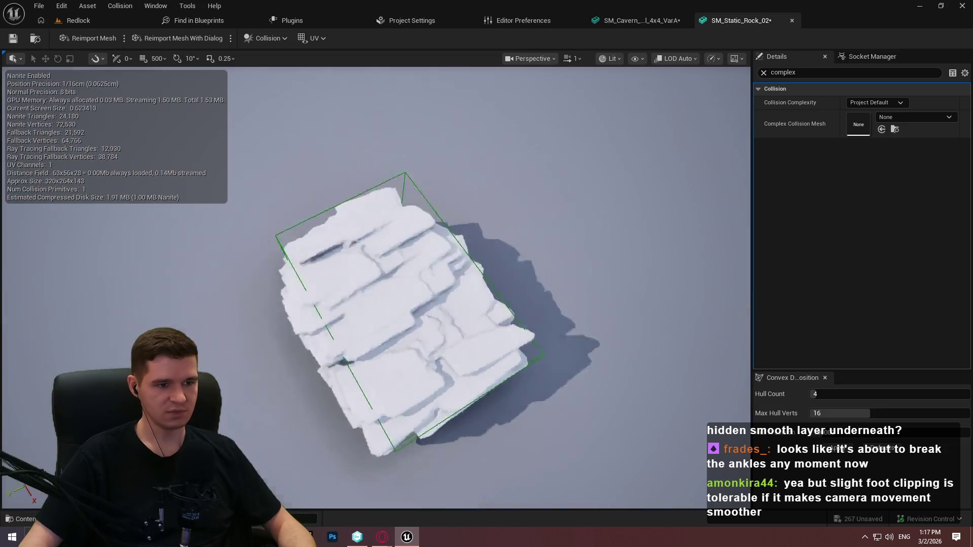
{"action": "mouse_move", "coordinate": [375, 304]}
{"action": "left_mouse_down"}
{"action": "mouse_move", "coordinate": [345, 152]}
{"action": "mouse_move", "coordinate": [337, 6]}
{"action": "left_mouse_up"}
Replace the rock's collision with four auto-generated convex hulls, then start a new playtest
{"action": "left_click", "coordinate": [266, 38]}
{"action": "left_click", "coordinate": [294, 177]}
{"action": "left_click", "coordinate": [266, 38]}
{"action": "left_click", "coordinate": [288, 231]}
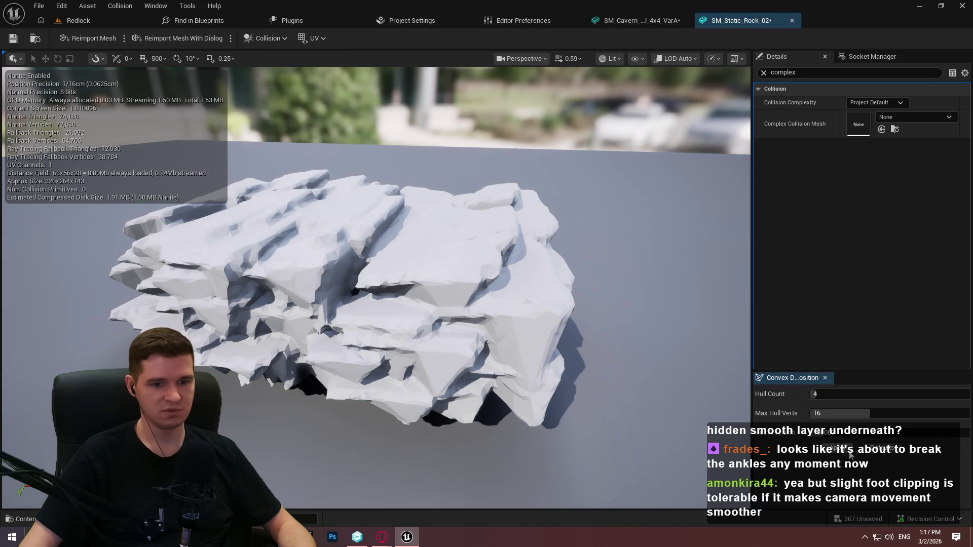
{"action": "left_click", "coordinate": [844, 452]}
{"action": "left_click_drag", "start_coordinate": [439, 218], "coordinate": [439, 219]}
{"action": "key", "text": "alt+p"}
{"action": "left_click", "coordinate": [469, 302]}
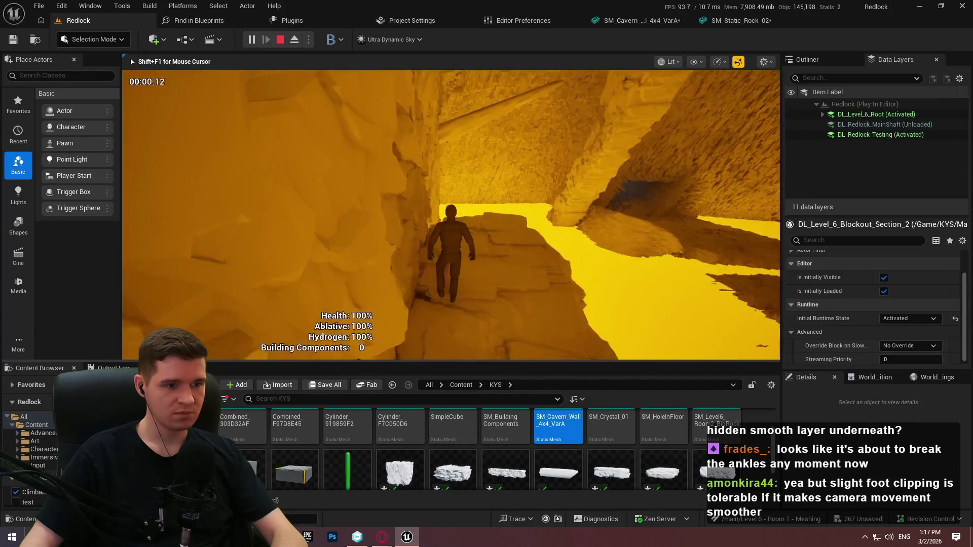
Run the character through the rock tunnels, end the playtest, and bring up the Notepad++ design notes
{"action": "key", "text": "F11"}
{"action": "key", "text": "w"}
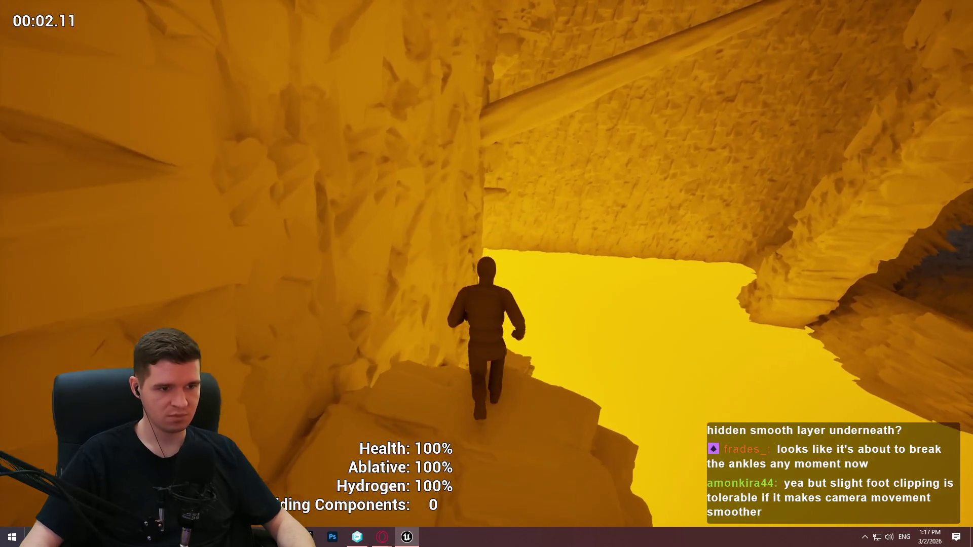
{"action": "key", "text": "w"}
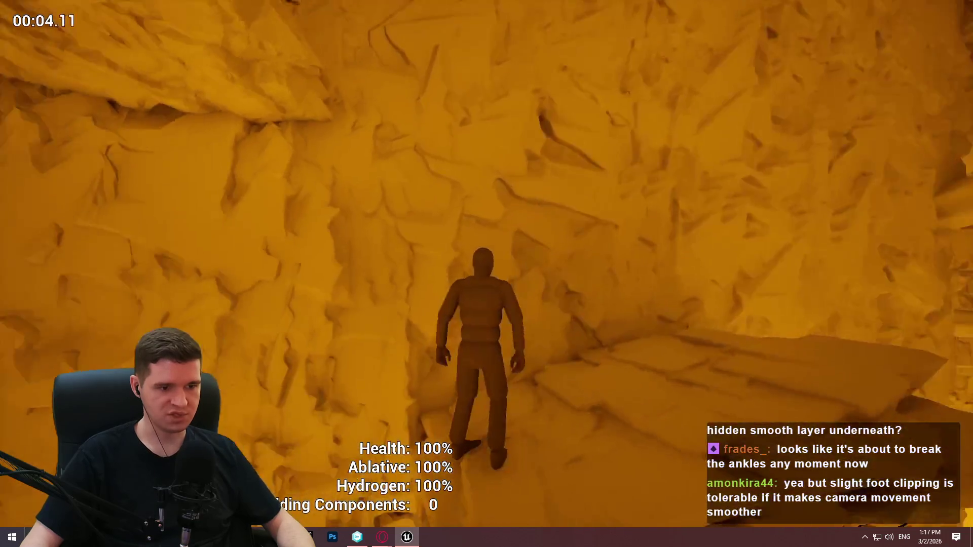
{"action": "key", "text": "w"}
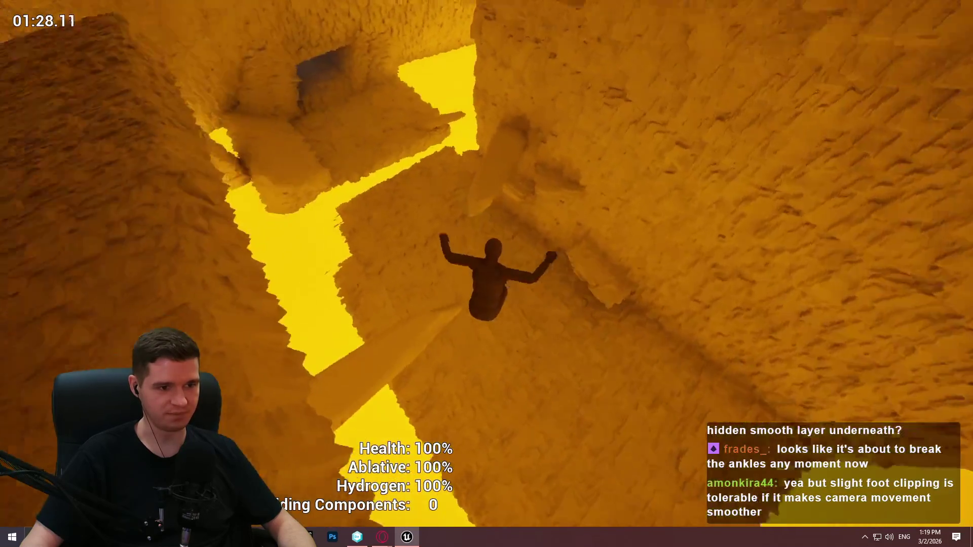
{"action": "key", "text": "Escape"}
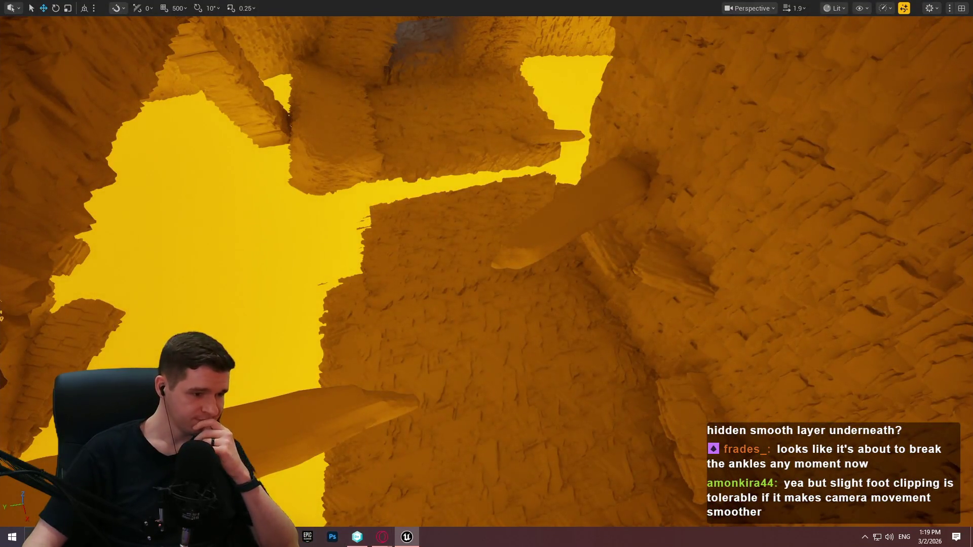
{"action": "key", "text": "alt+Tab"}
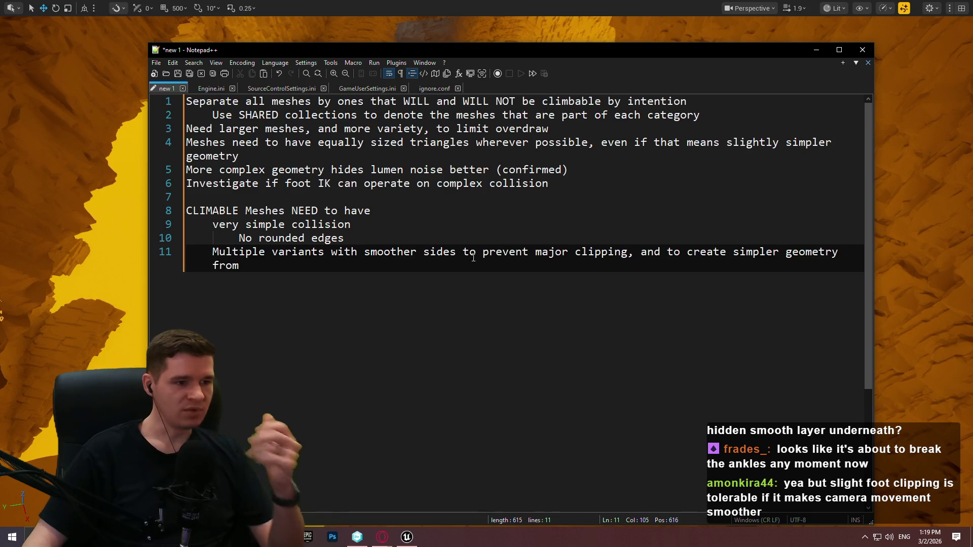
{"action": "left_click", "coordinate": [379, 243]}
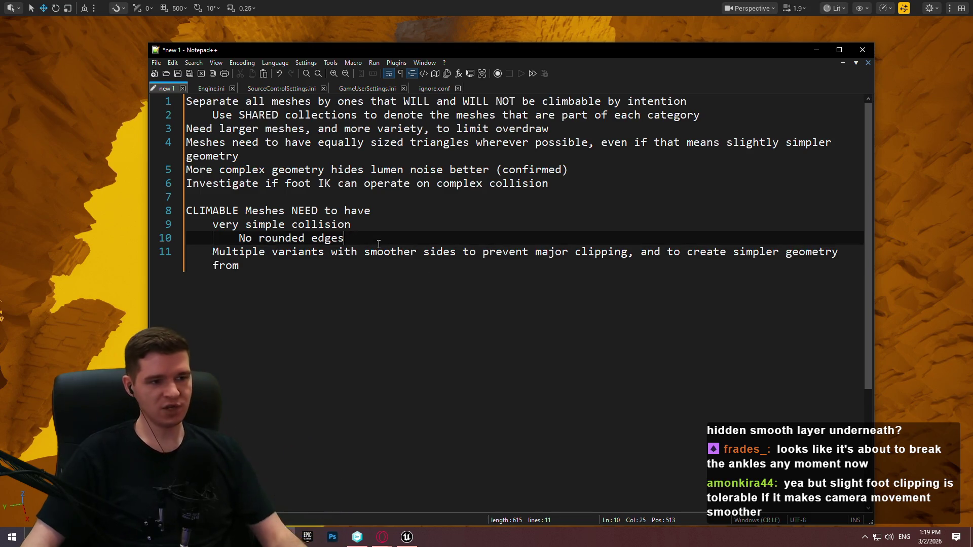
{"action": "left_click", "coordinate": [378, 361]}
{"action": "key", "text": "ctrl+Print"}
{"action": "left_click_drag", "start_coordinate": [474, 143], "coordinate": [370, 297]}
{"action": "left_click_drag", "start_coordinate": [519, 356], "coordinate": [786, 469]}
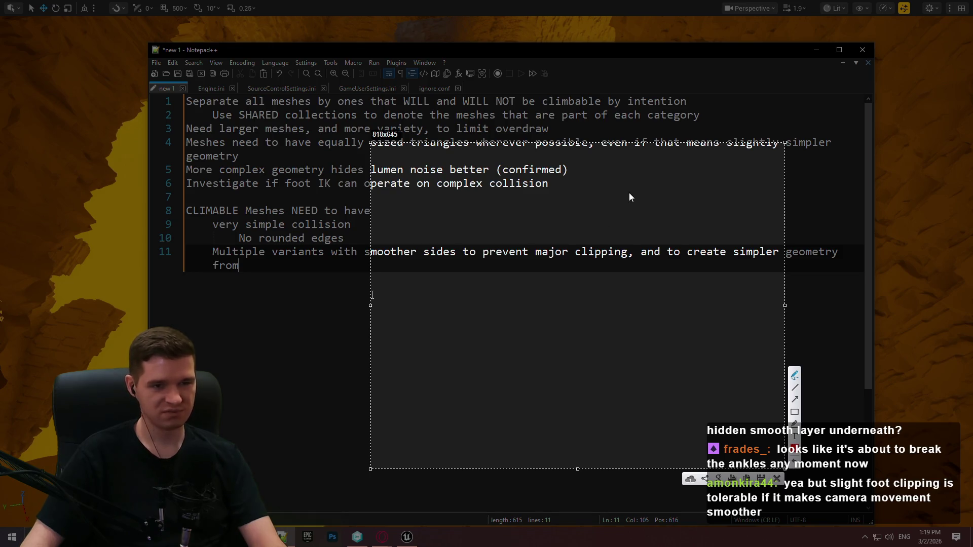
{"action": "left_click_drag", "start_coordinate": [624, 212], "coordinate": [610, 240]}
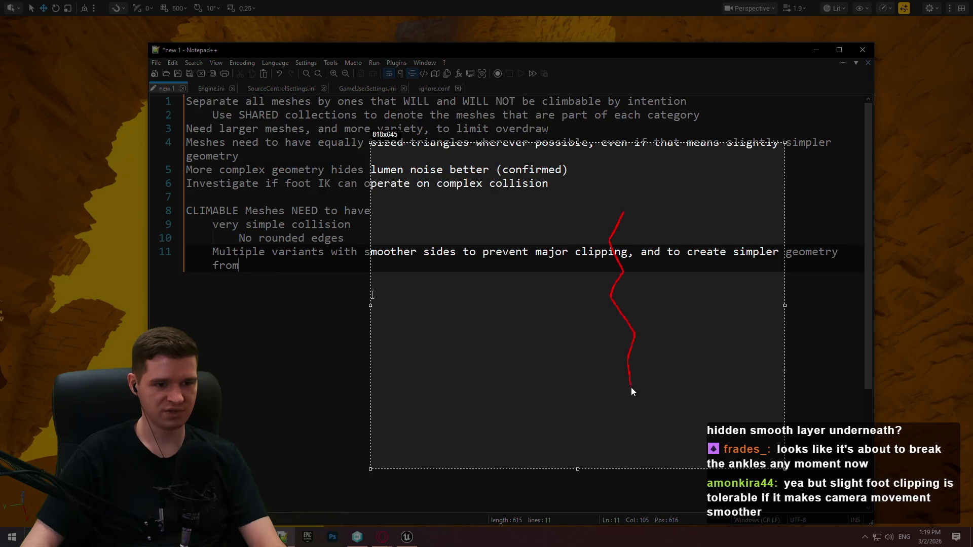
{"action": "left_click_drag", "start_coordinate": [650, 439], "coordinate": [649, 446]}
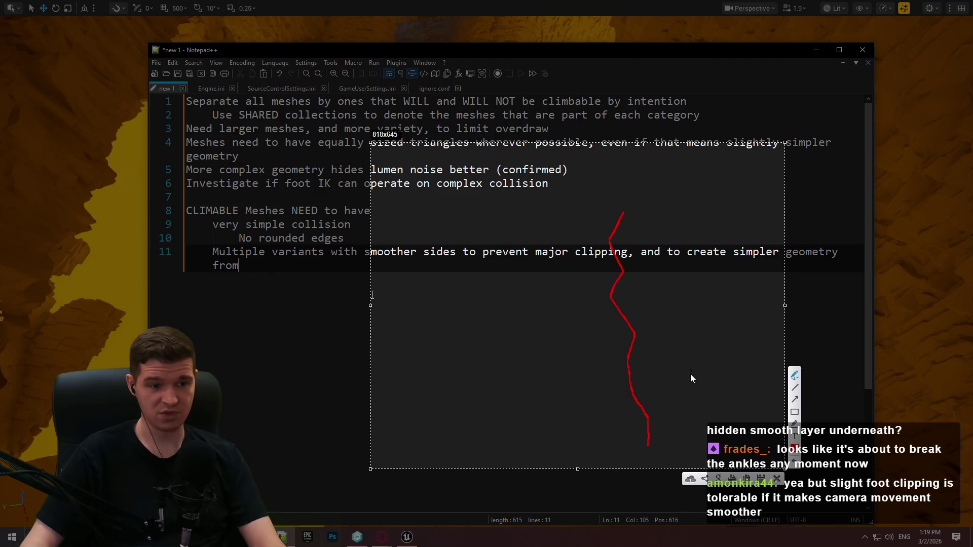
{"action": "left_click", "coordinate": [411, 303]}
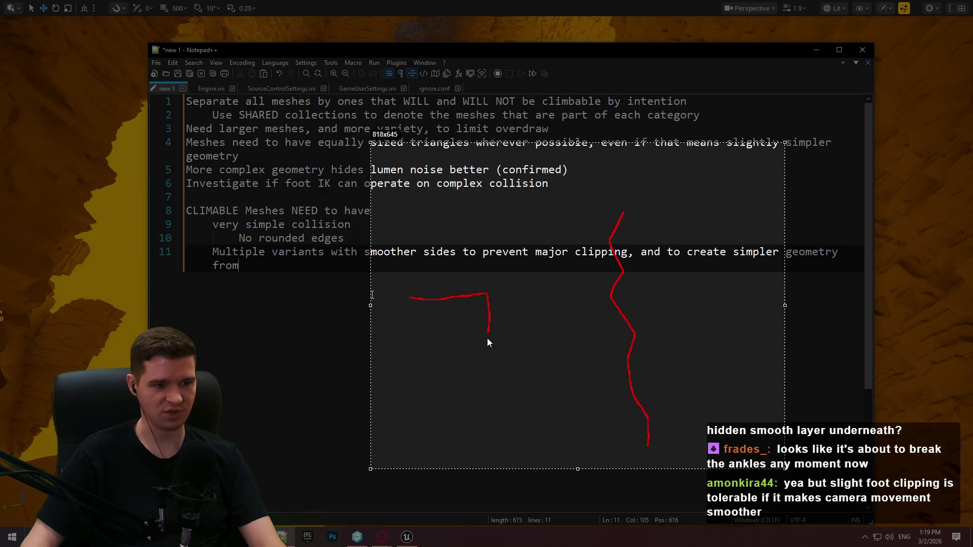
{"action": "left_click_drag", "start_coordinate": [486, 403], "coordinate": [486, 406]}
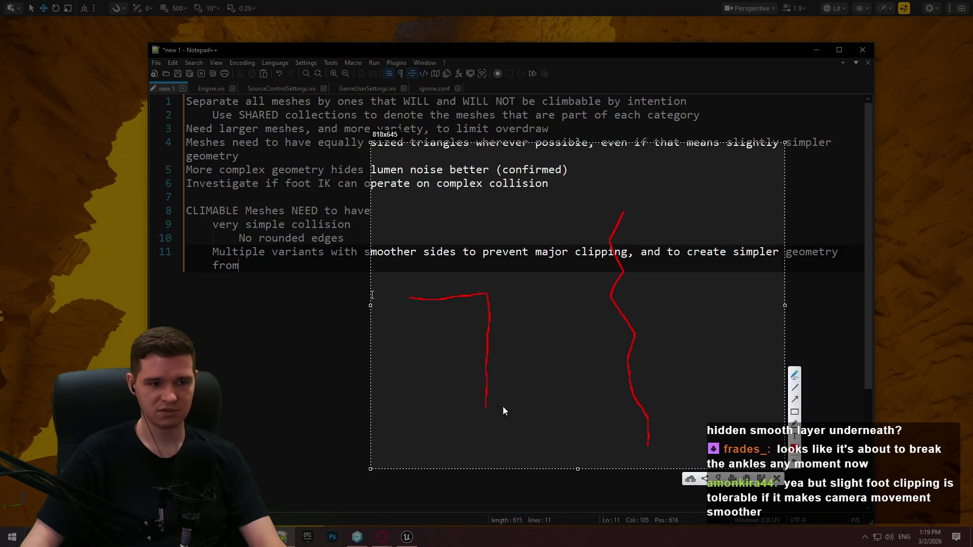
{"action": "left_click_drag", "start_coordinate": [432, 302], "coordinate": [467, 332]}
{"action": "left_click_drag", "start_coordinate": [471, 342], "coordinate": [482, 373]}
{"action": "left_click_drag", "start_coordinate": [483, 379], "coordinate": [484, 384]}
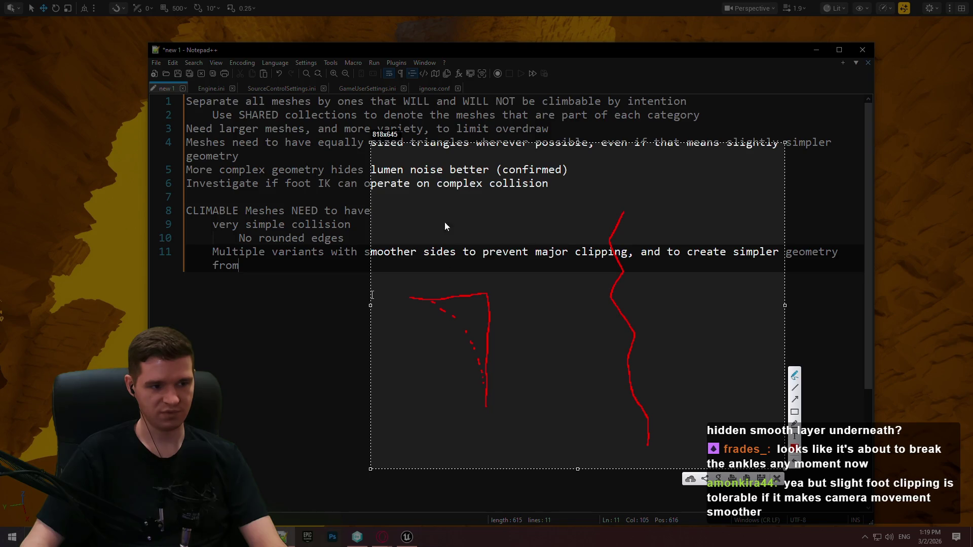
{"action": "left_click", "coordinate": [439, 311]}
{"action": "left_click_drag", "start_coordinate": [457, 320], "coordinate": [434, 321]}
{"action": "left_click_drag", "start_coordinate": [436, 308], "coordinate": [452, 338]}
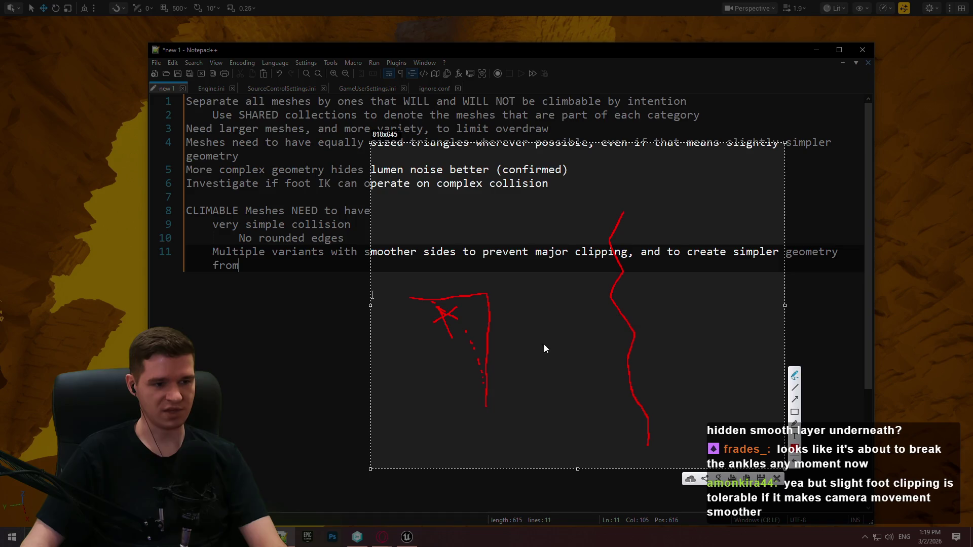
{"action": "left_click", "coordinate": [537, 382]}
{"action": "left_click_drag", "start_coordinate": [490, 382], "coordinate": [488, 382]}
{"action": "left_click_drag", "start_coordinate": [466, 171], "coordinate": [460, 237]}
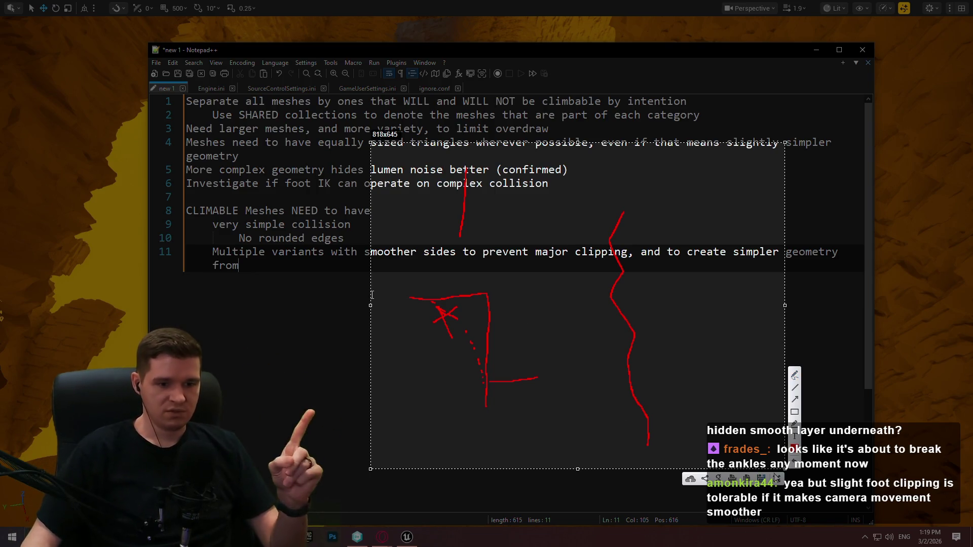
{"action": "key", "text": "Escape"}
{"action": "left_click", "coordinate": [667, 192]}
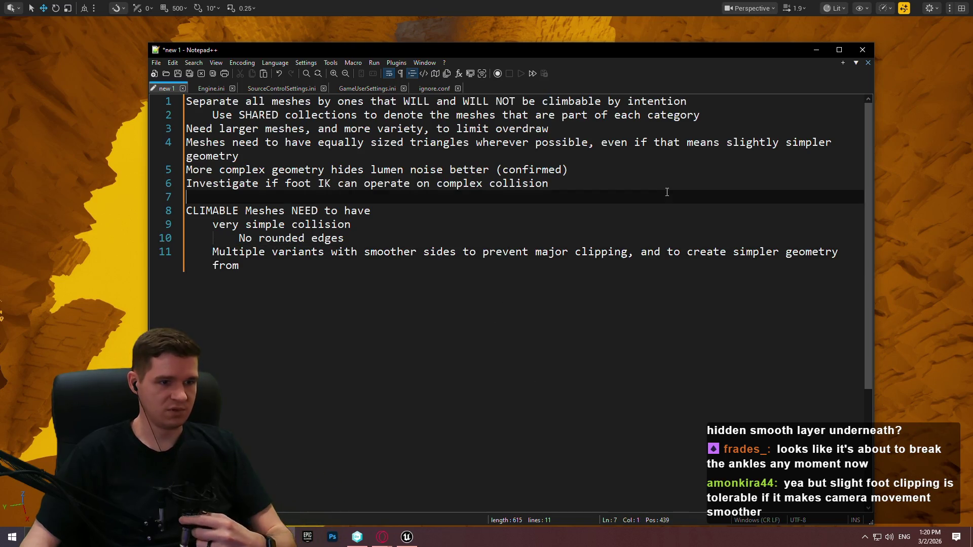
Add a new note line and extend line 8 with '/geometry' and 'is meant to walk/climb on'
{"action": "key", "text": "Return"}
{"action": "key", "text": "Up"}
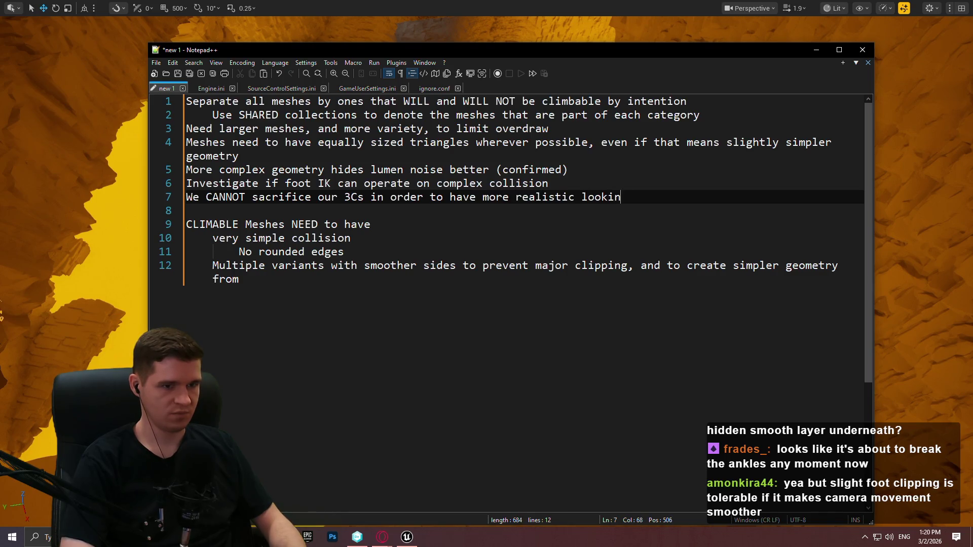
{"action": "type", "text": "g rocks"}
{"action": "key", "text": "Return"}
{"action": "type", "text": "Ab"}
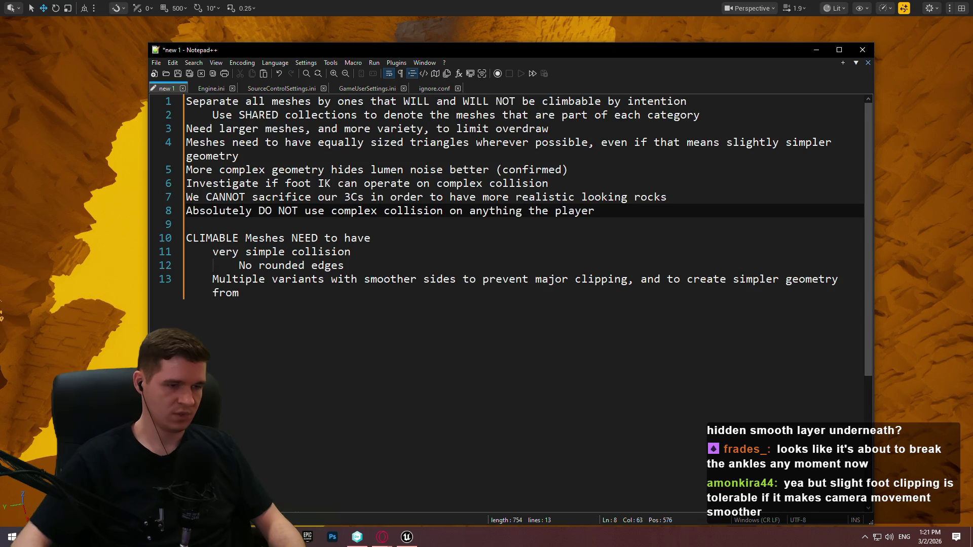
{"action": "left_click", "coordinate": [445, 211]}
{"action": "type", "text": "/ge"}
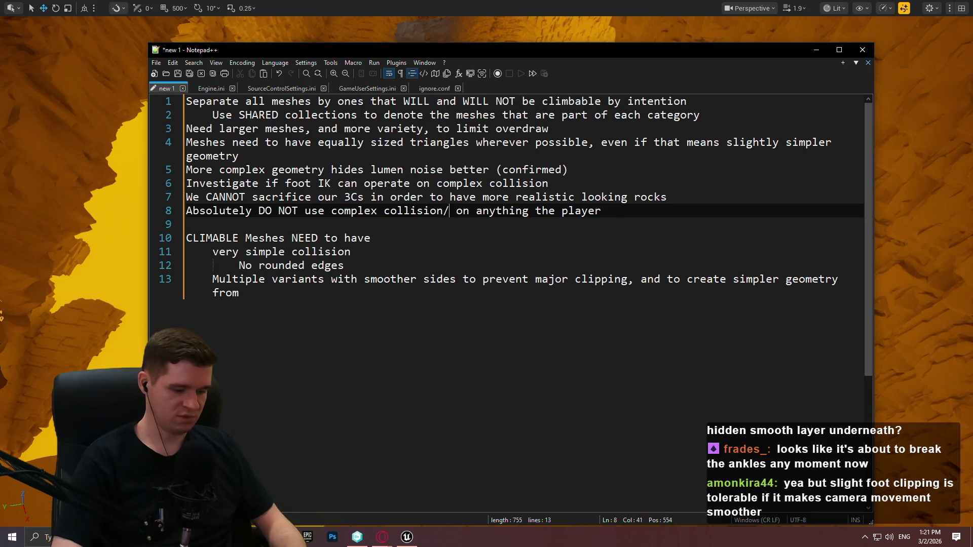
{"action": "type", "text": "ometry"}
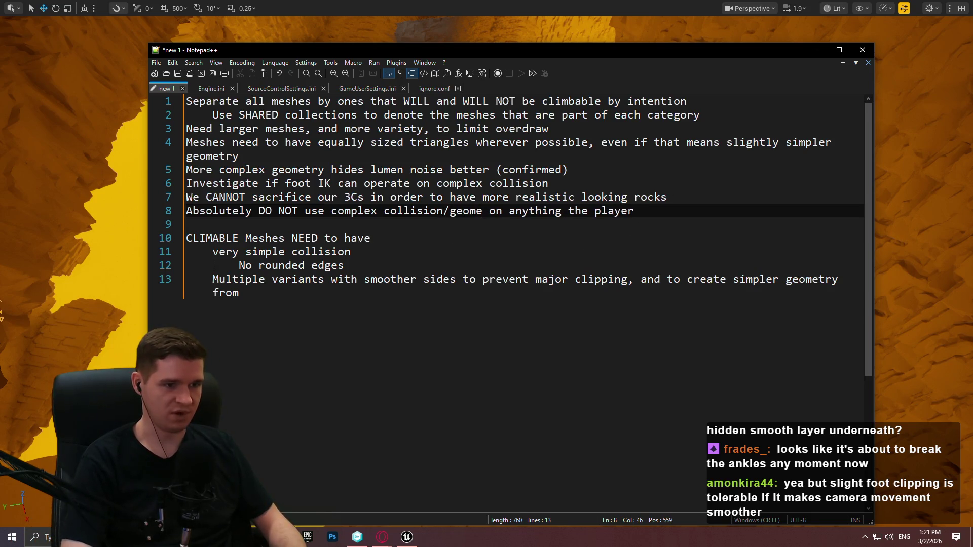
{"action": "left_click", "coordinate": [655, 211]}
{"action": "type", "text": "is meant to walk/climb on"}
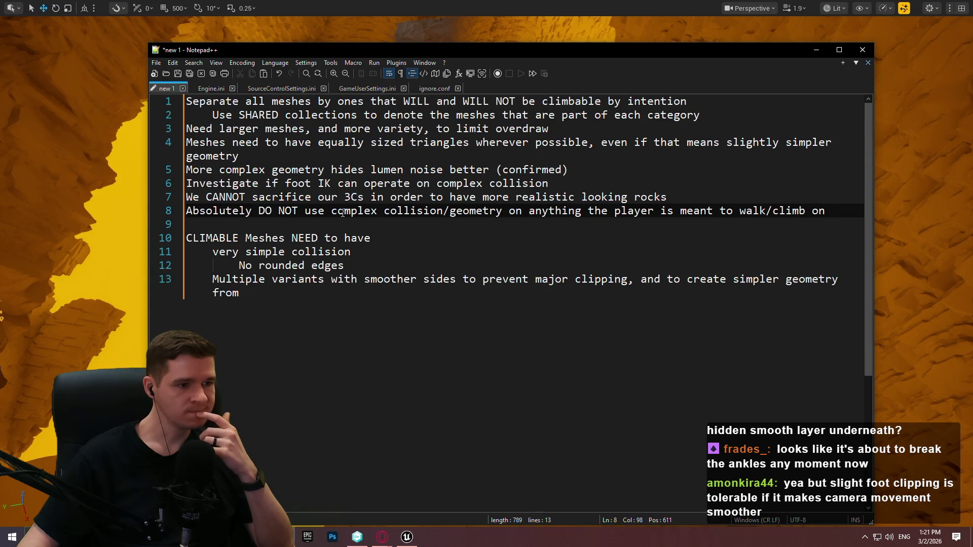
Select the end of line 13, from 'smoother' through 'from', for rewriting
{"action": "left_click", "coordinate": [327, 264]}
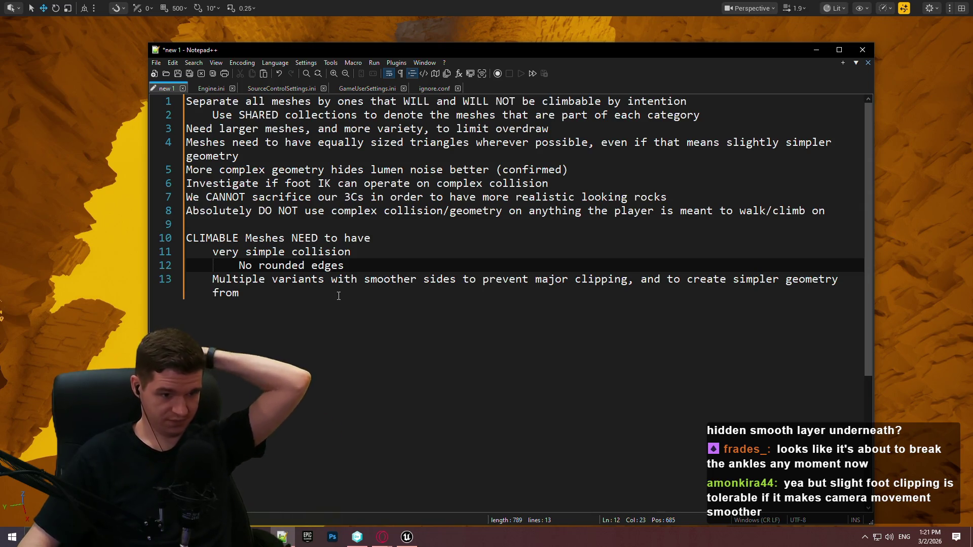
{"action": "left_click", "coordinate": [339, 281]}
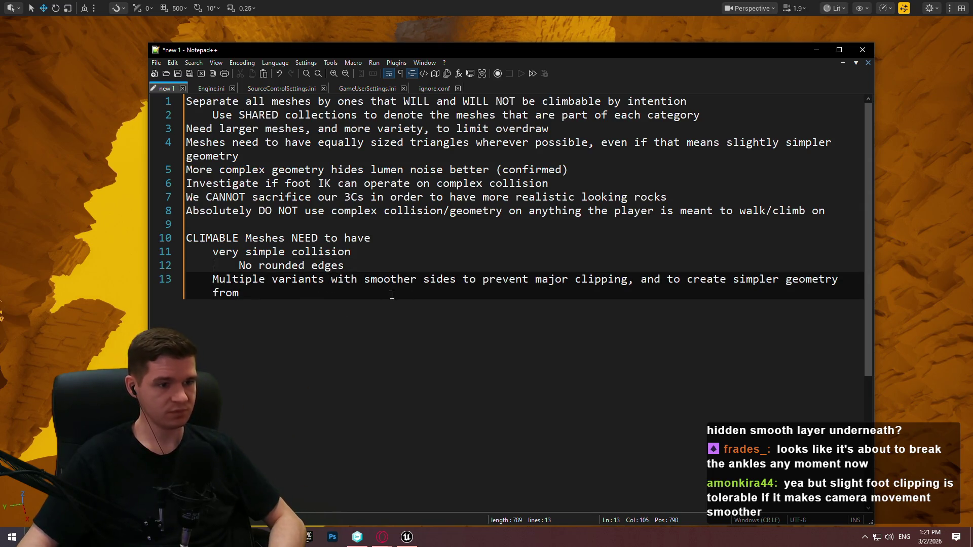
{"action": "left_click", "coordinate": [525, 292]}
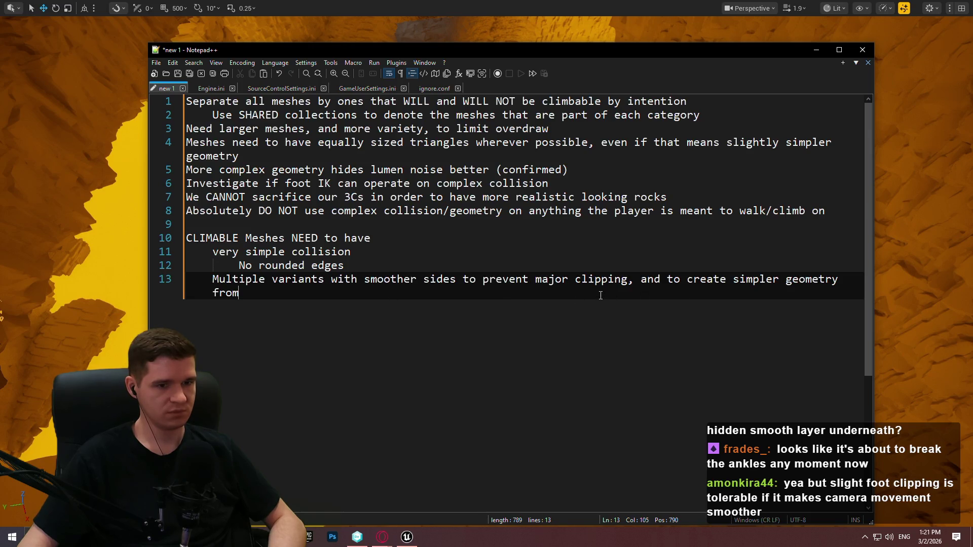
{"action": "left_click_drag", "start_coordinate": [437, 286], "coordinate": [369, 274]}
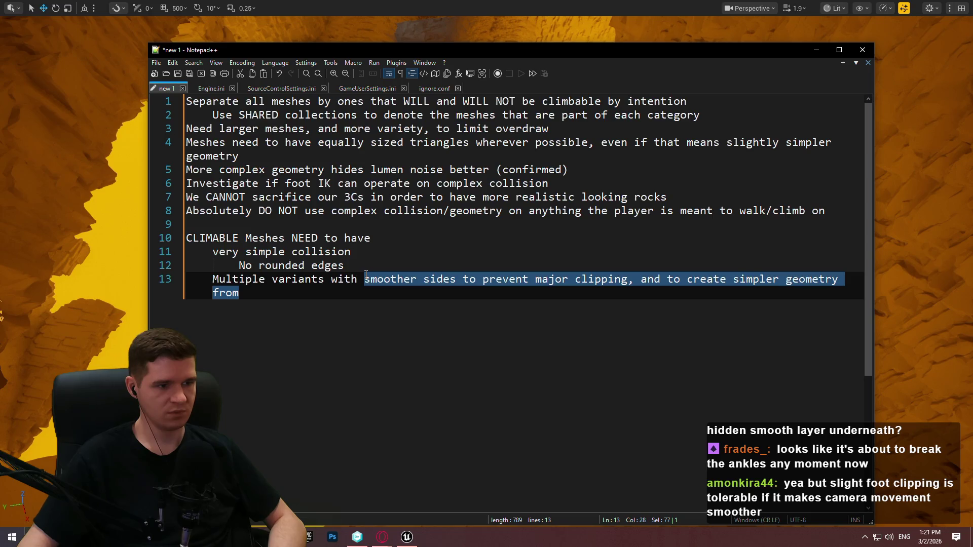
Rewrite line 13 to 'less jagged sides for more reliable LD' and add 'Smoother tops where the player is meant to walk on'
{"action": "type", "text": "less jagged sides for"}
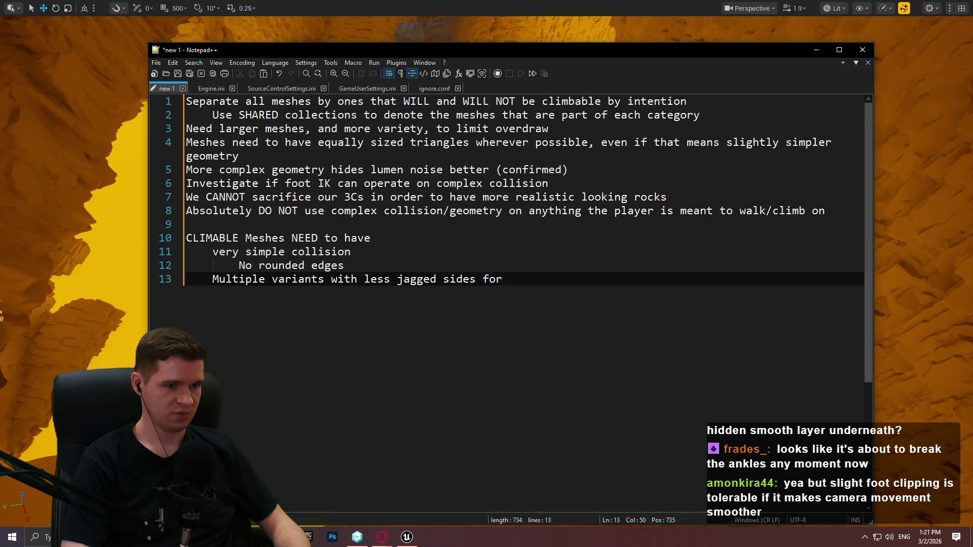
{"action": "type", "text": "eliable LD"}
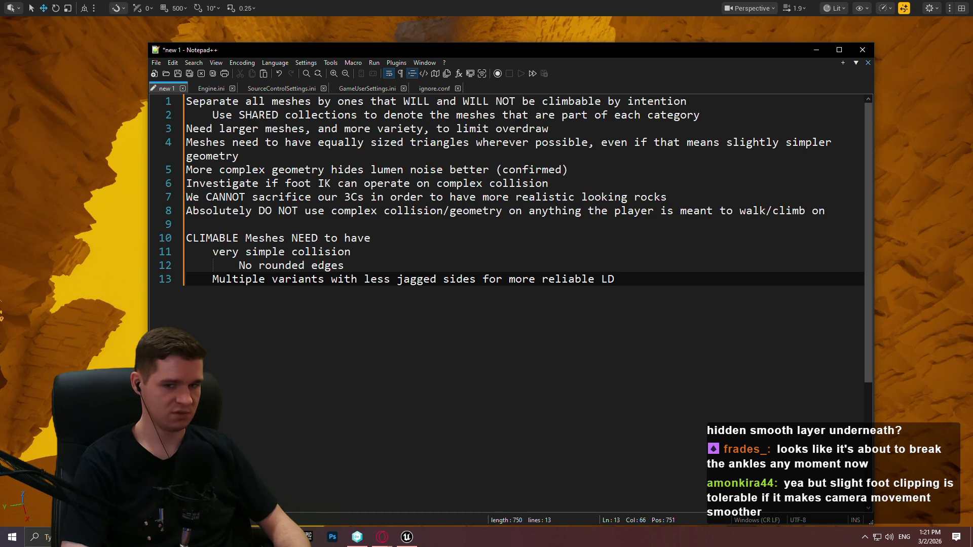
{"action": "key", "text": "Return"}
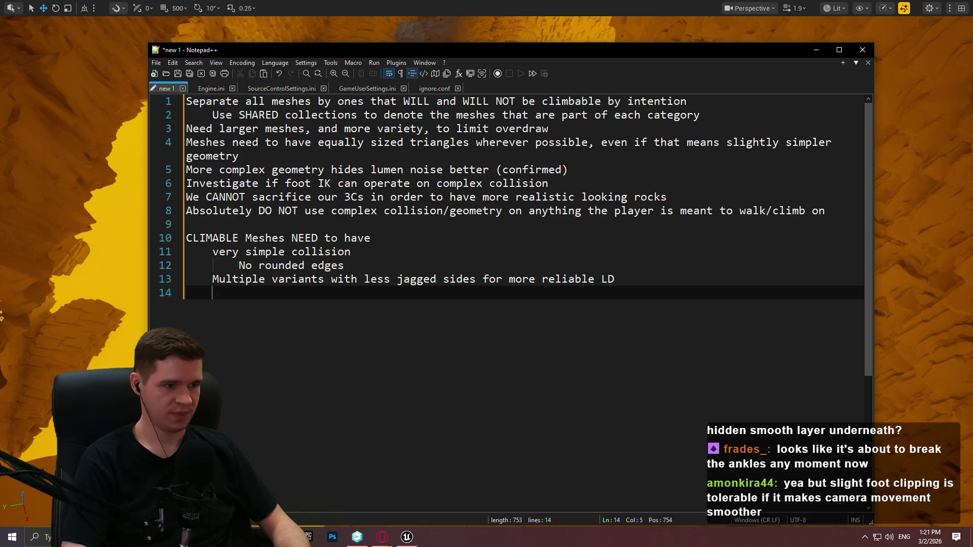
{"action": "type", "text": "Smoother top"}
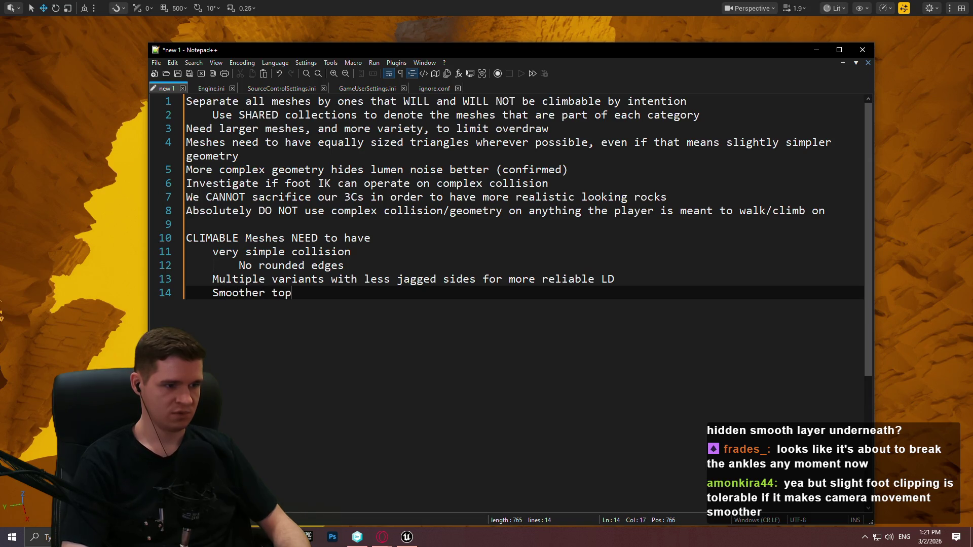
{"action": "type", "text": "s where the player "}
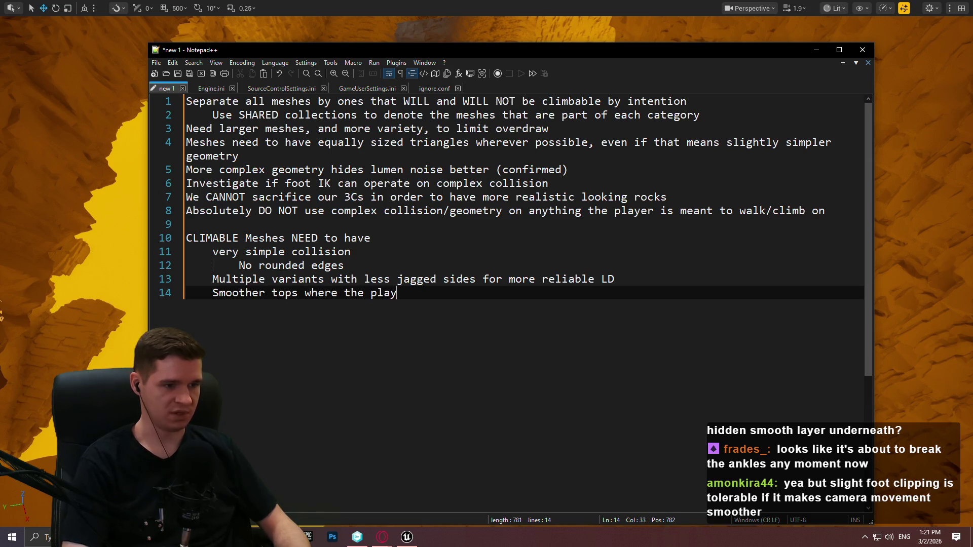
{"action": "type", "text": "is meant to walk on"}
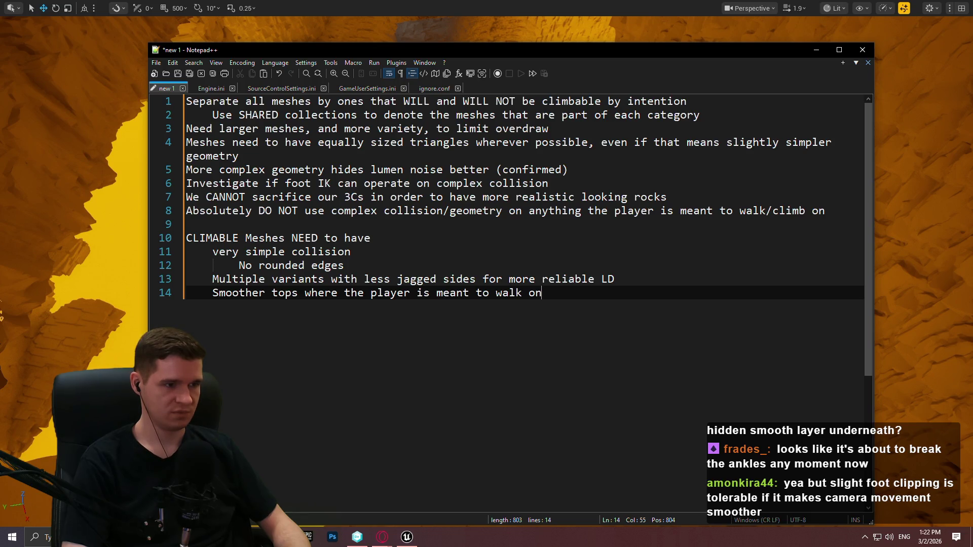
{"action": "key", "text": "Up"}
{"action": "key", "text": "Up"}
{"action": "key", "text": "Up"}
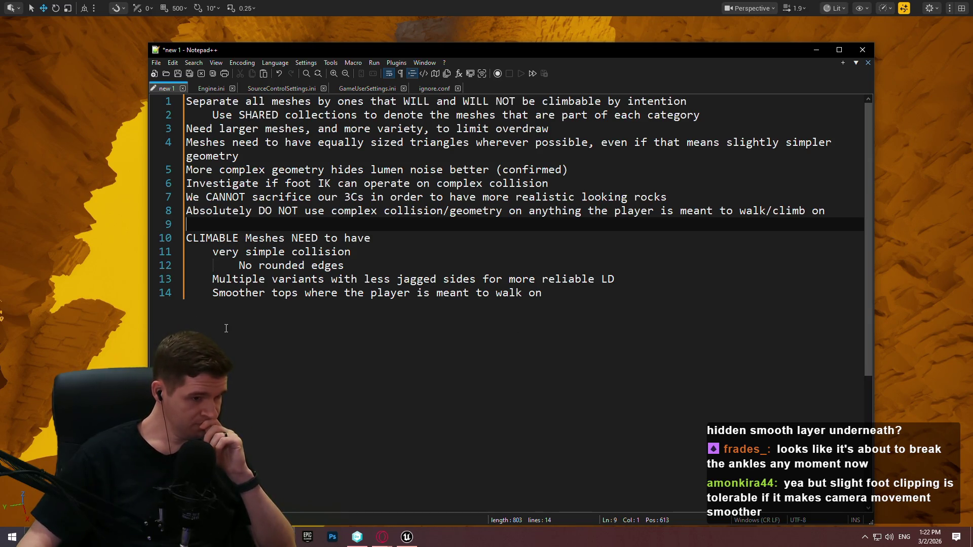
{"action": "left_click", "coordinate": [511, 322]}
Add a 'NON CLIMBABLE (wall background' heading with a sub-line saying these meshes can be more complex
{"action": "key", "text": "Return"}
{"action": "key", "text": "Return"}
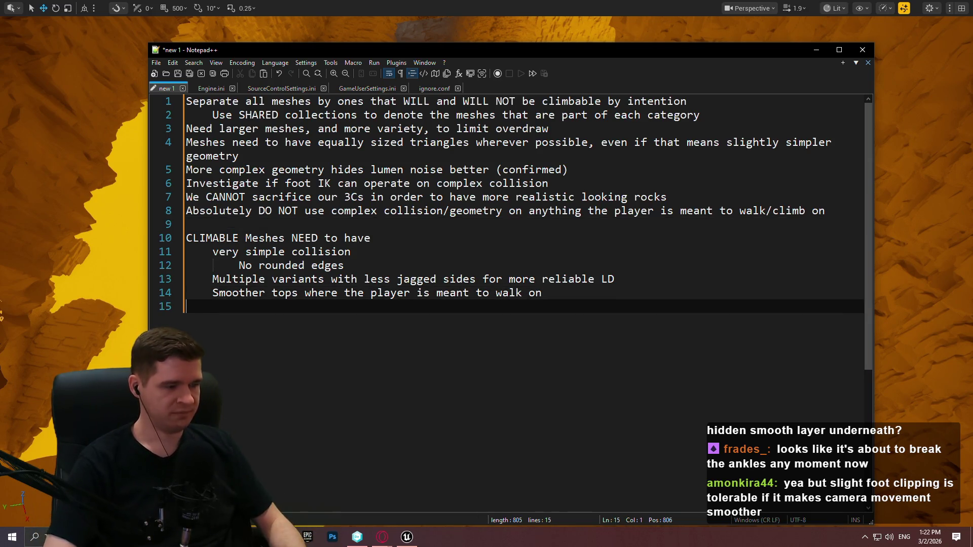
{"action": "type", "text": "N NON CLIMB"}
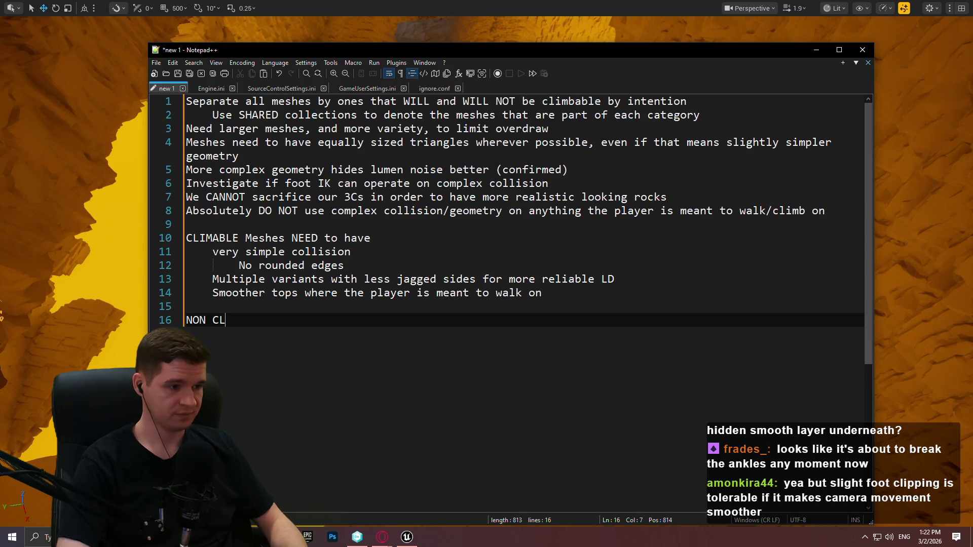
{"action": "type", "text": "ALE"}
{"action": "key", "text": "BackSpace"}
{"action": "key", "text": "BackSpace"}
{"action": "type", "text": "BLE meshes"}
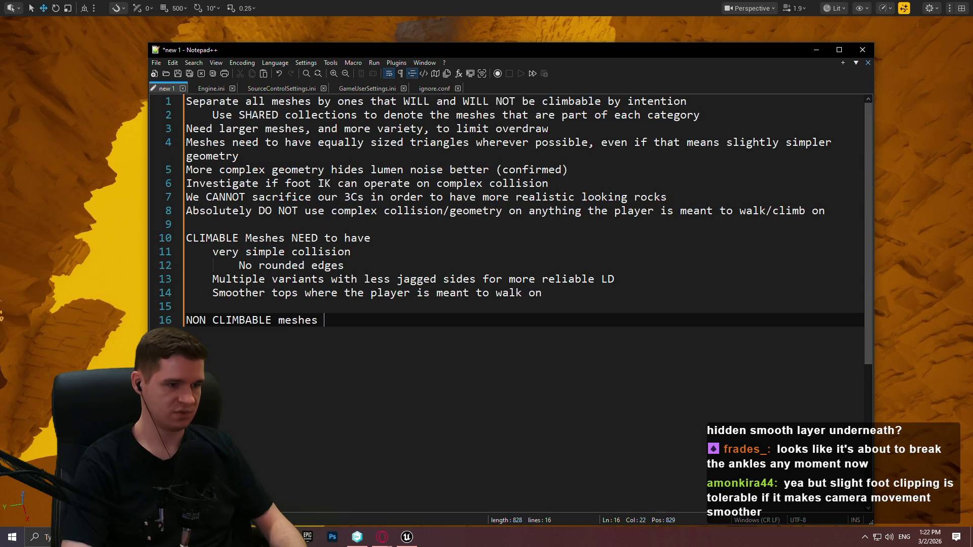
{"action": "key", "text": "Return"}
{"action": "type", "text": "can b"}
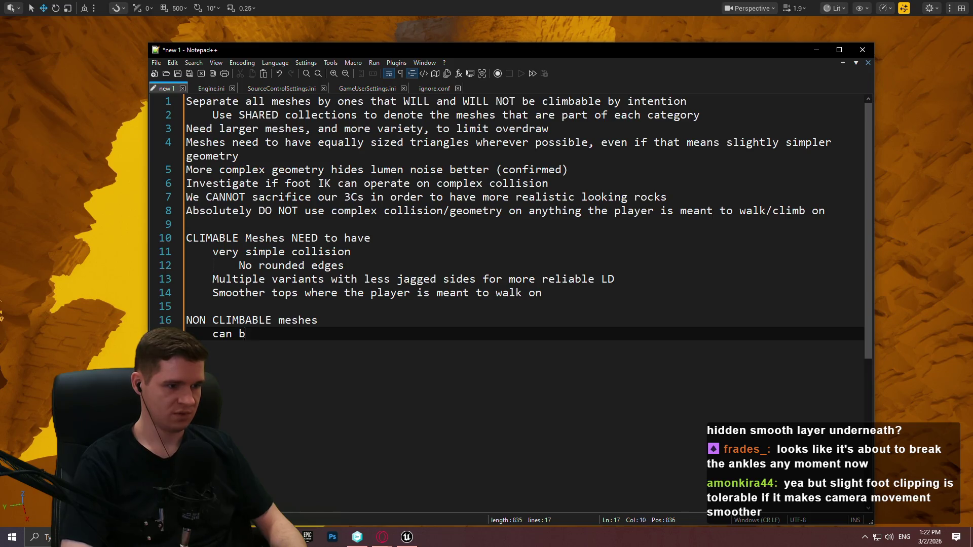
{"action": "type", "text": "e more complex"}
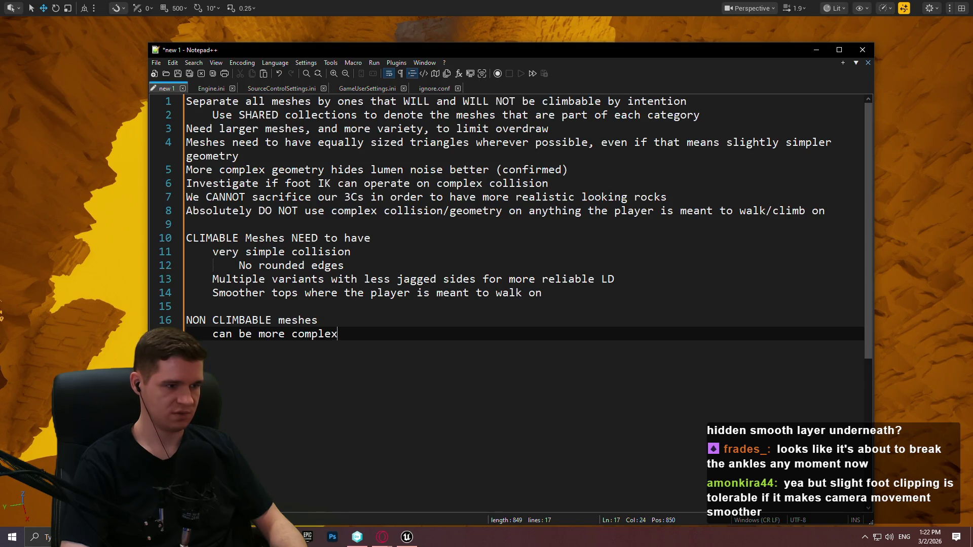
{"action": "key", "text": "Up"}
{"action": "type", "text": "(wall"}
{"action": "type", "text": " backgoru"}
{"action": "key", "text": "BackSpace"}
{"action": "key", "text": "BackSpace"}
{"action": "key", "text": "BackSpace"}
{"action": "type", "text": "round, ceilings)"}
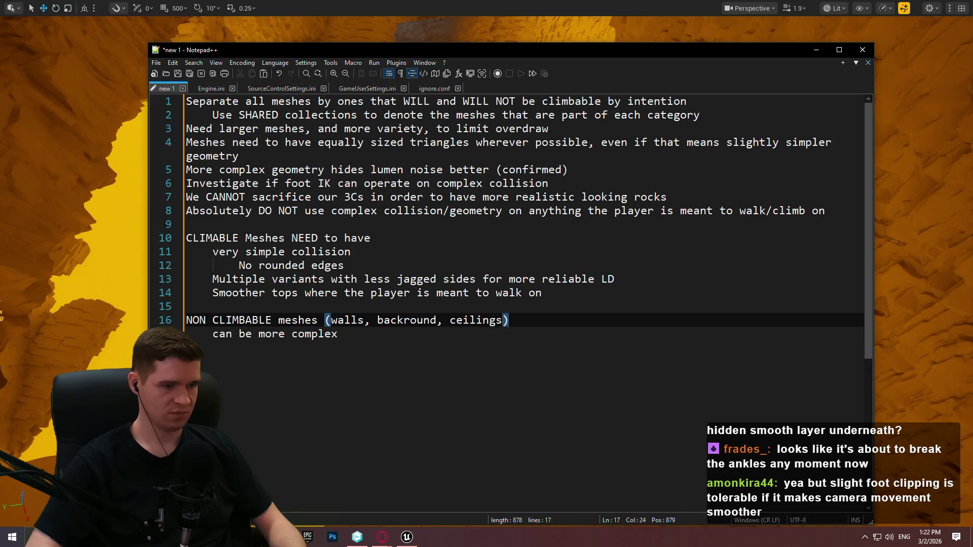
Bring the Unreal level view forward and fly the camera into the rock tunnel
{"action": "left_click", "coordinate": [338, 333]}
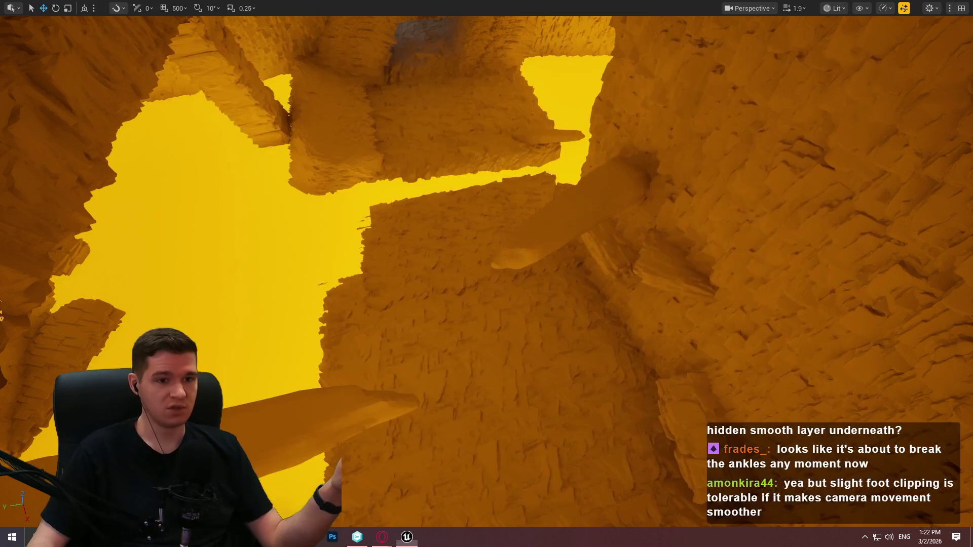
{"action": "left_click", "coordinate": [690, 163]}
{"action": "mouse_move", "coordinate": [576, 278]}
{"action": "left_mouse_down"}
{"action": "mouse_move", "coordinate": [548, 243]}
{"action": "mouse_move", "coordinate": [568, 233]}
{"action": "mouse_move", "coordinate": [547, 254]}
{"action": "mouse_move", "coordinate": [527, 238]}
{"action": "mouse_move", "coordinate": [537, 228]}
{"action": "mouse_move", "coordinate": [539, 341]}
{"action": "mouse_move", "coordinate": [507, 315]}
{"action": "left_mouse_up"}
Play from the rock slab, walk the character toward the tunnel opening, then stop the session
{"action": "left_click", "coordinate": [508, 324]}
{"action": "right_click", "coordinate": [590, 304]}
{"action": "left_click", "coordinate": [654, 460]}
{"action": "left_click", "coordinate": [486, 430]}
{"action": "key", "text": "w"}
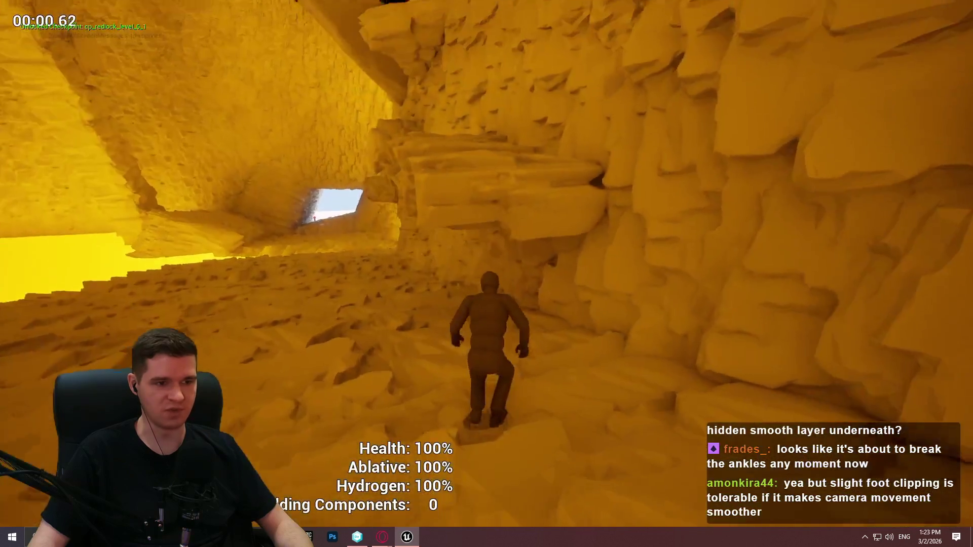
{"action": "key", "text": "w"}
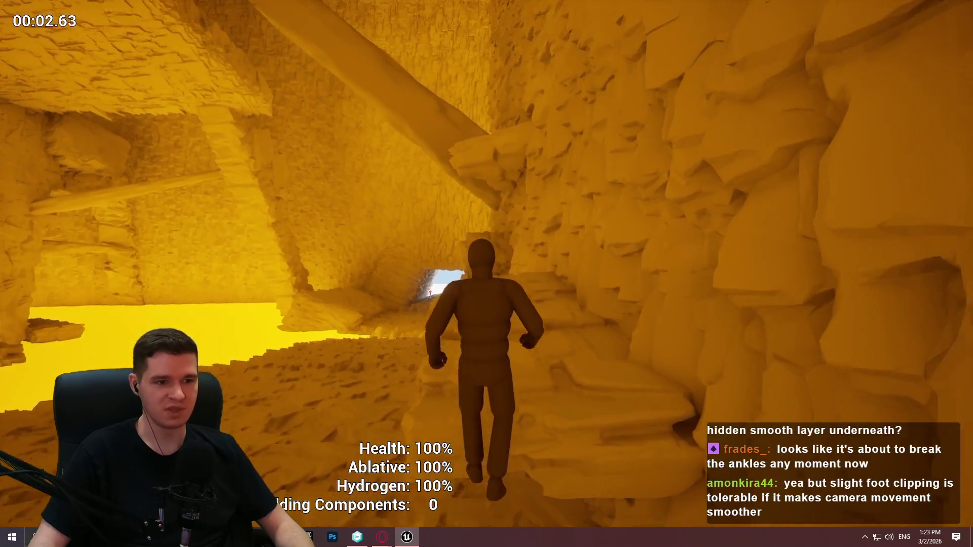
{"action": "key", "text": "w"}
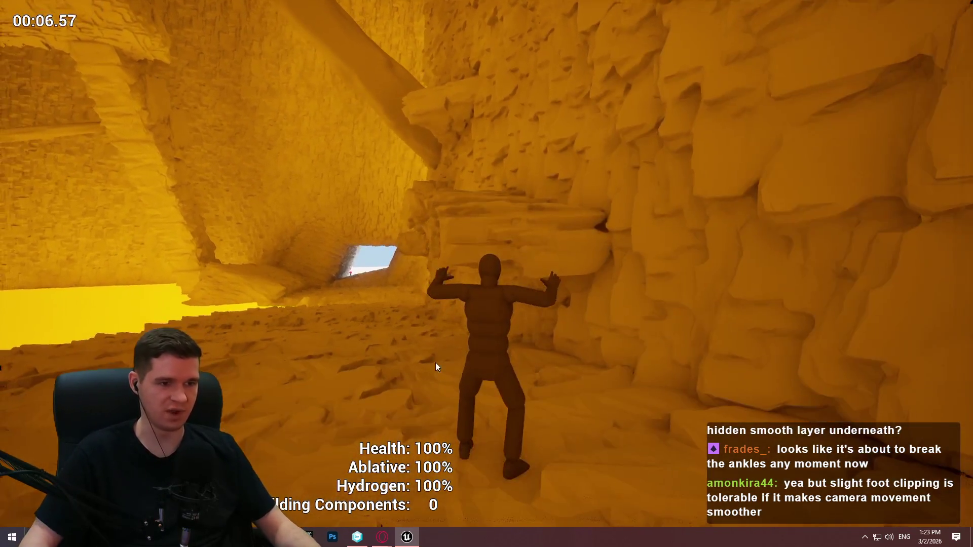
{"action": "key", "text": "Escape"}
Add a BPC_Climbable component to SM_Static_Rock_14 and tick Is Climbable
{"action": "left_click", "coordinate": [544, 202]}
{"action": "key", "text": "F11"}
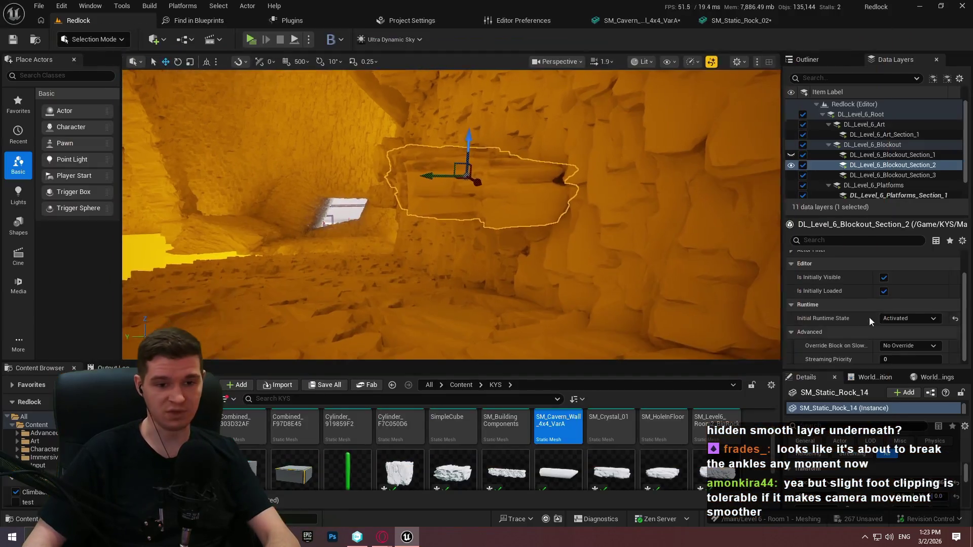
{"action": "scroll", "coordinate": [822, 253], "scroll_direction": "up", "scroll_amount": 2}
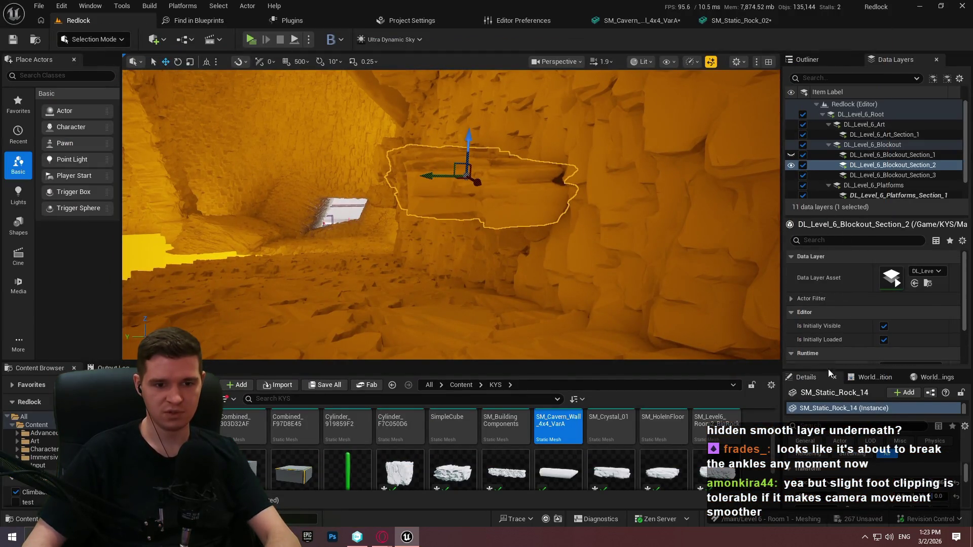
{"action": "left_click_drag", "start_coordinate": [839, 371], "coordinate": [838, 222]}
{"action": "left_click", "coordinate": [902, 245]}
{"action": "type", "text": "climb"}
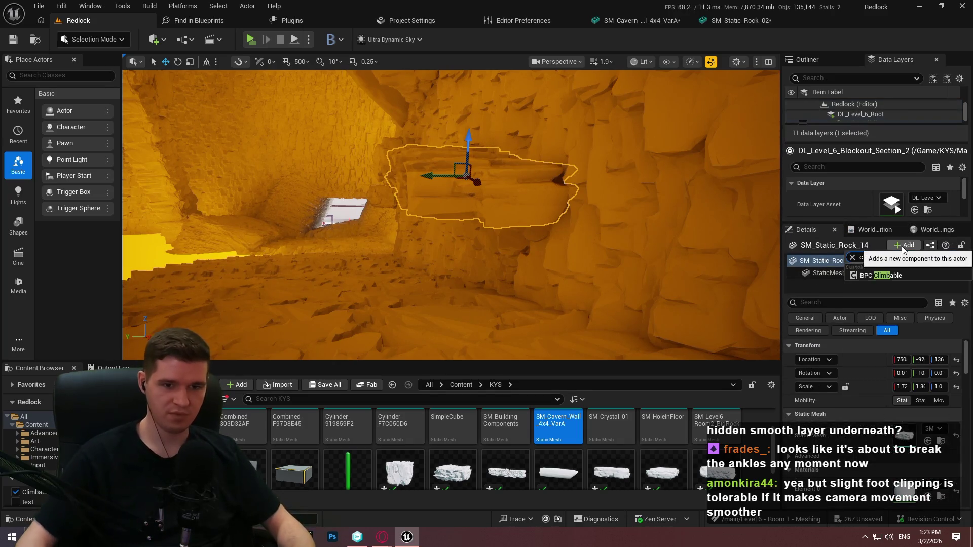
{"action": "left_click", "coordinate": [879, 276]}
{"action": "left_click", "coordinate": [902, 349]}
Start a new play session from the cavern wall
{"action": "scroll", "coordinate": [588, 211], "scroll_direction": "up", "scroll_amount": 5}
{"action": "right_click", "coordinate": [516, 156]}
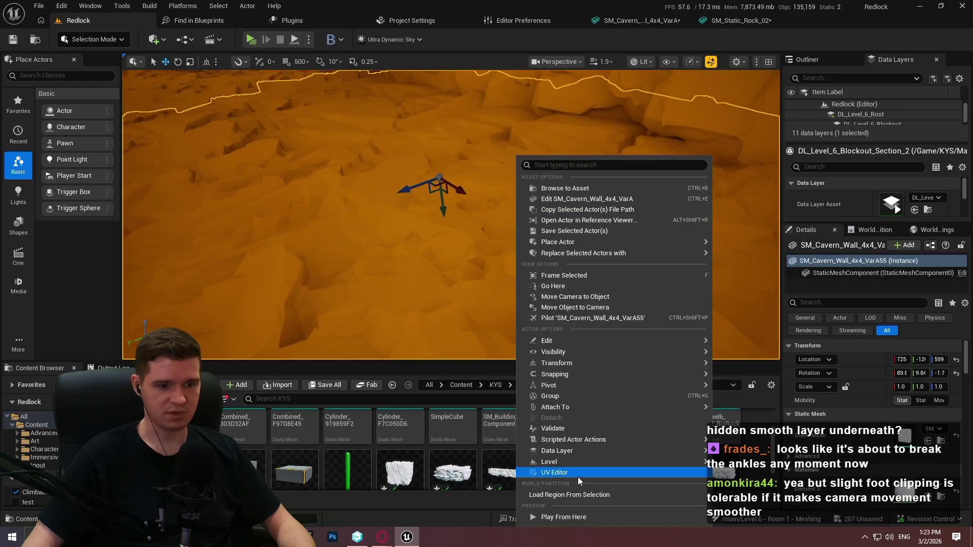
{"action": "left_click", "coordinate": [568, 522]}
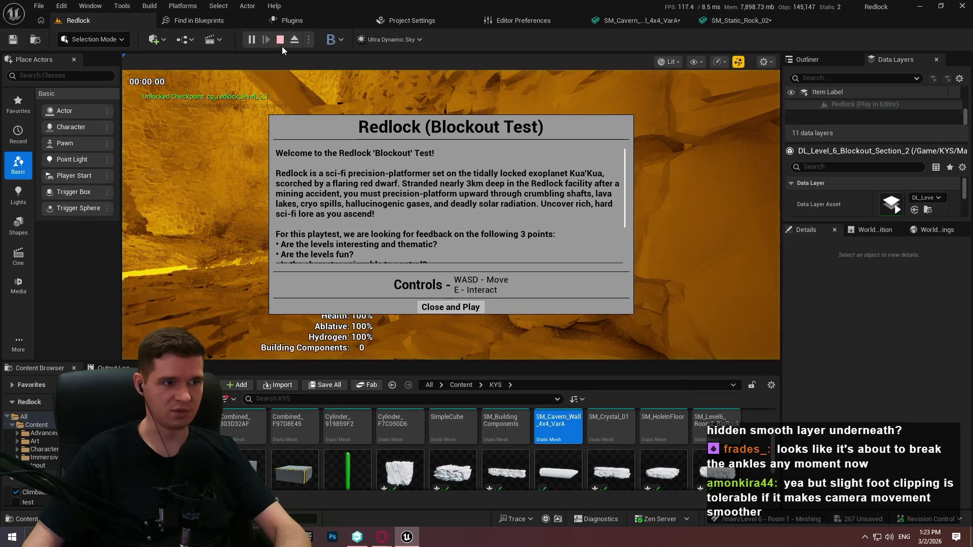
Play-test by walking forward through the cave, then stop the session
{"action": "left_click", "coordinate": [450, 308]}
{"action": "key", "text": "w"}
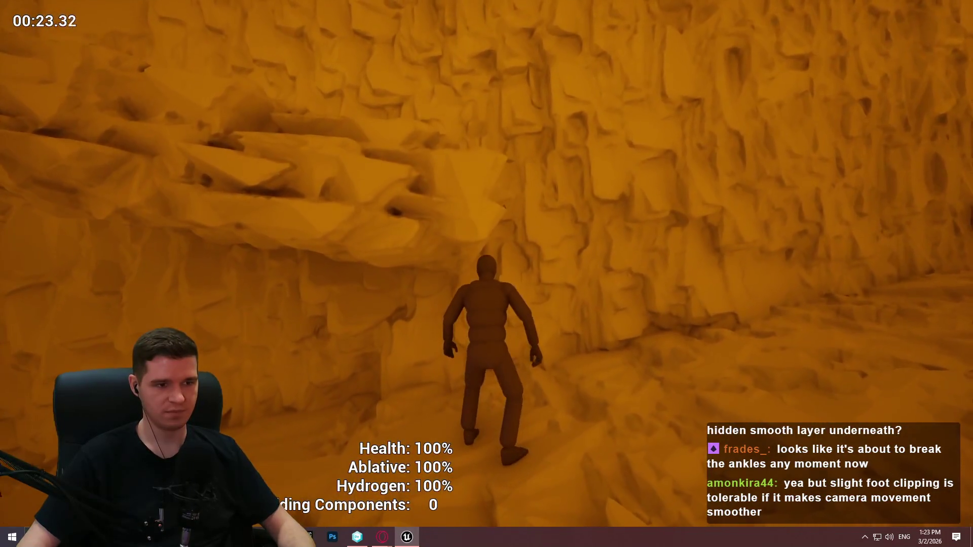
{"action": "key", "text": "Escape"}
Delete the BPC_Climbable component from SM_Static_Rock_14 and bring the Notepad++ notes forward
{"action": "left_click", "coordinate": [408, 184]}
{"action": "key", "text": "F11"}
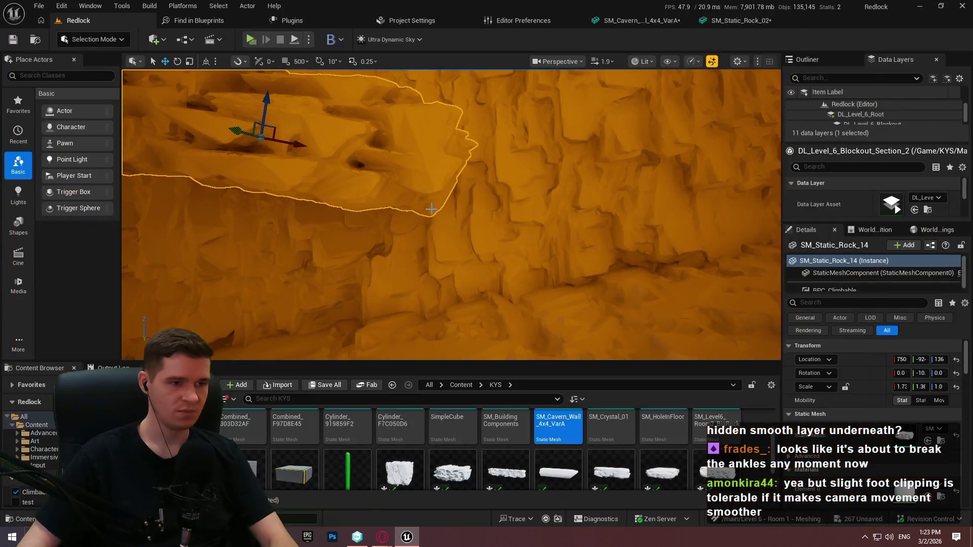
{"action": "left_click", "coordinate": [856, 287]}
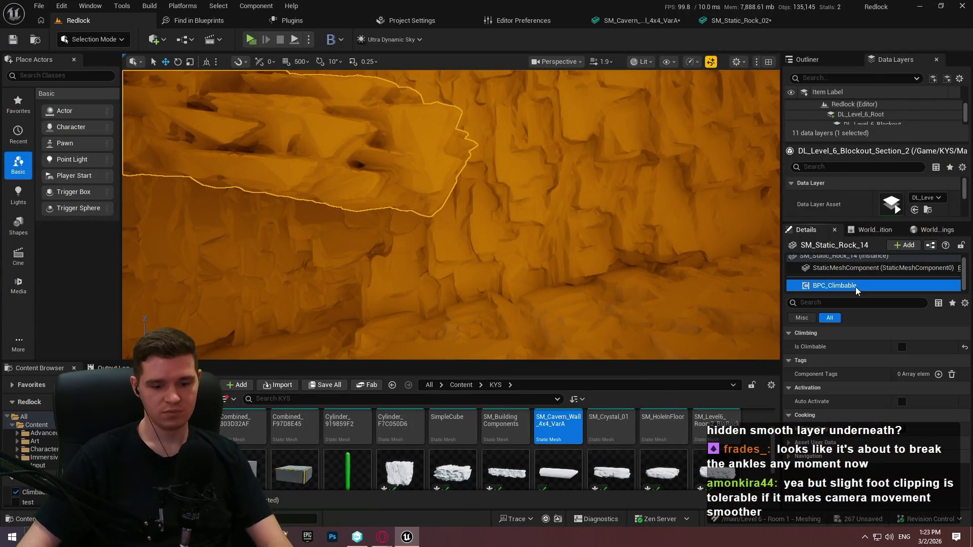
{"action": "key", "text": "Delete"}
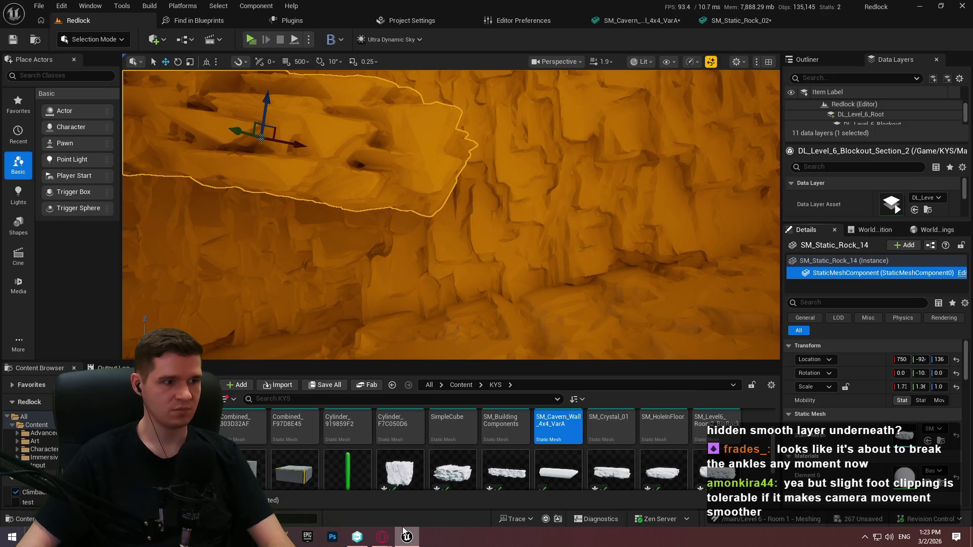
{"action": "left_click", "coordinate": [282, 536]}
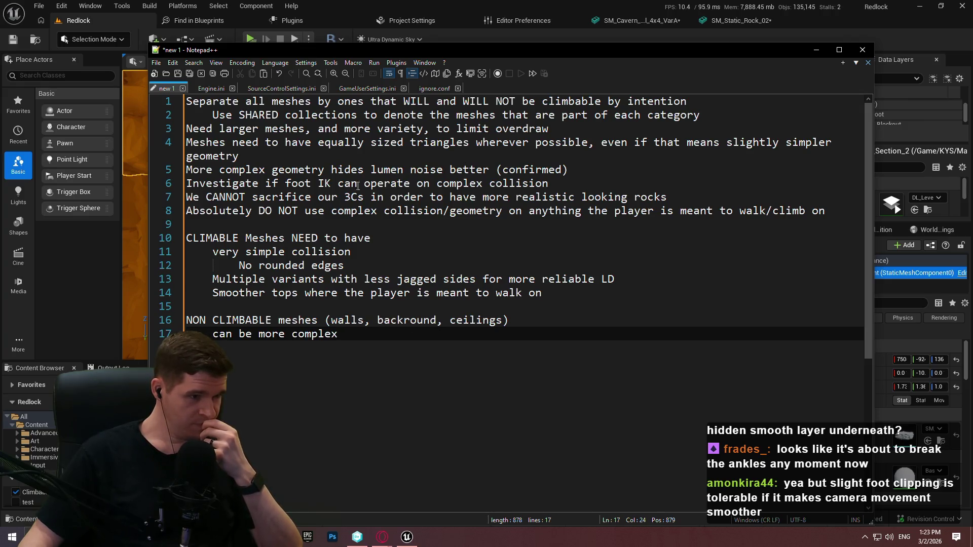
Append ', so as to provide better clustering (and therefore better culling)' to line 4 and '; still consider making room dimensions' to line 3
{"action": "left_click", "coordinate": [350, 169]}
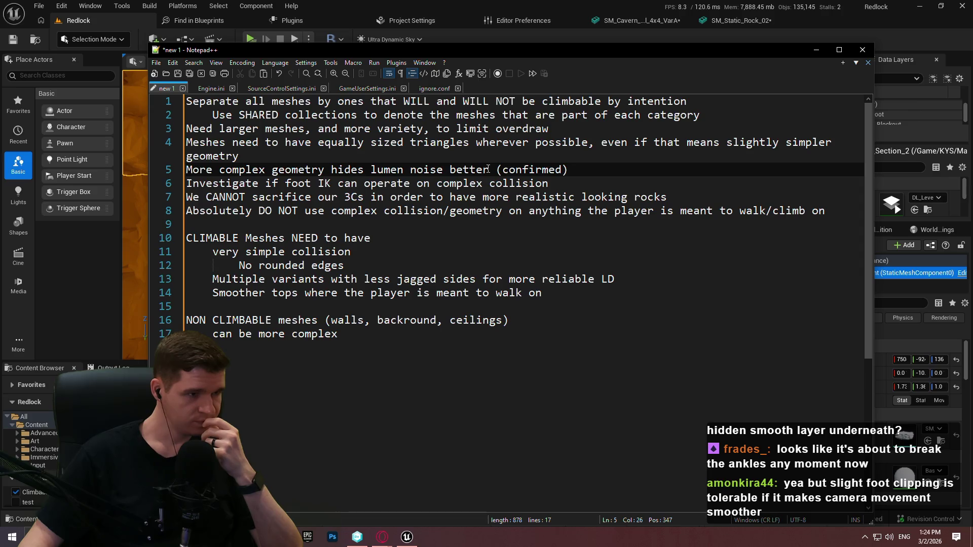
{"action": "left_click", "coordinate": [357, 142]}
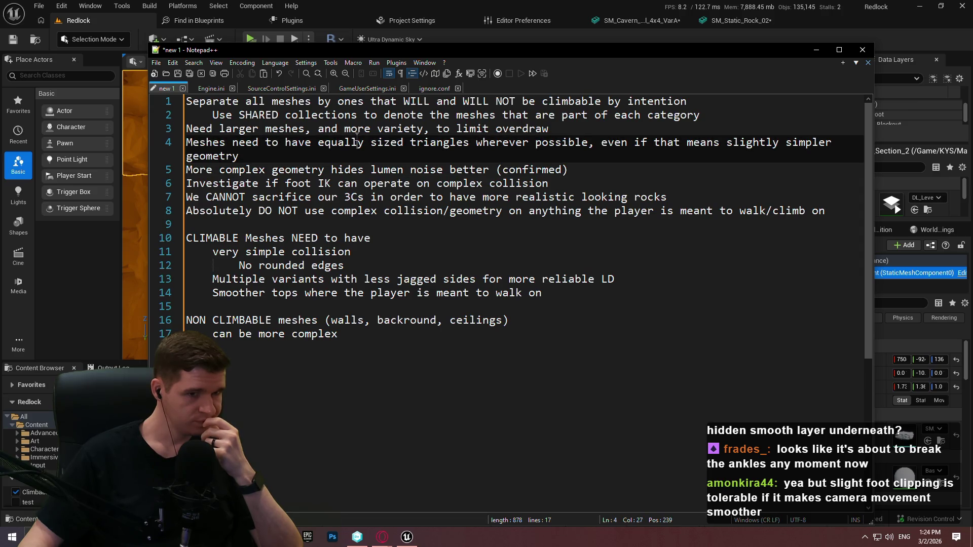
{"action": "left_click", "coordinate": [325, 154]}
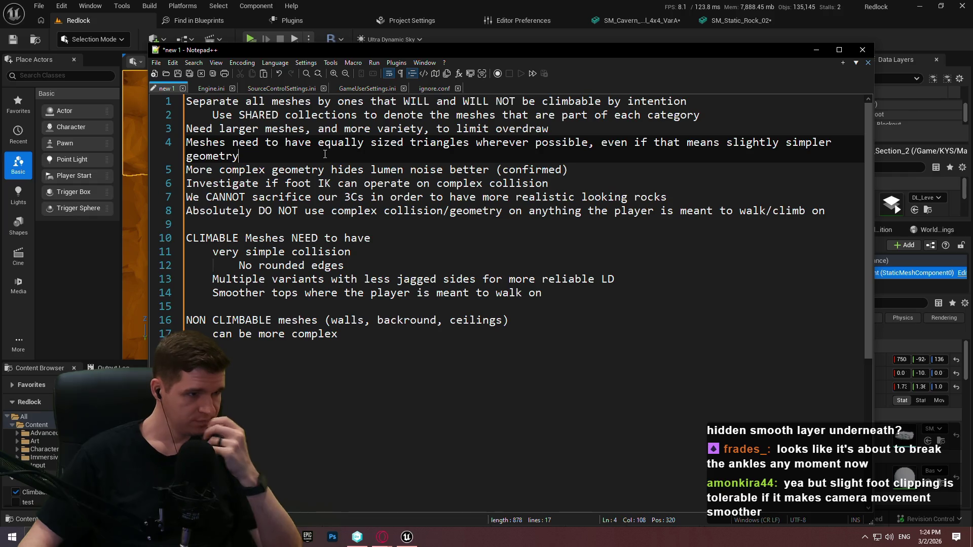
{"action": "type", "text": ", so as t"}
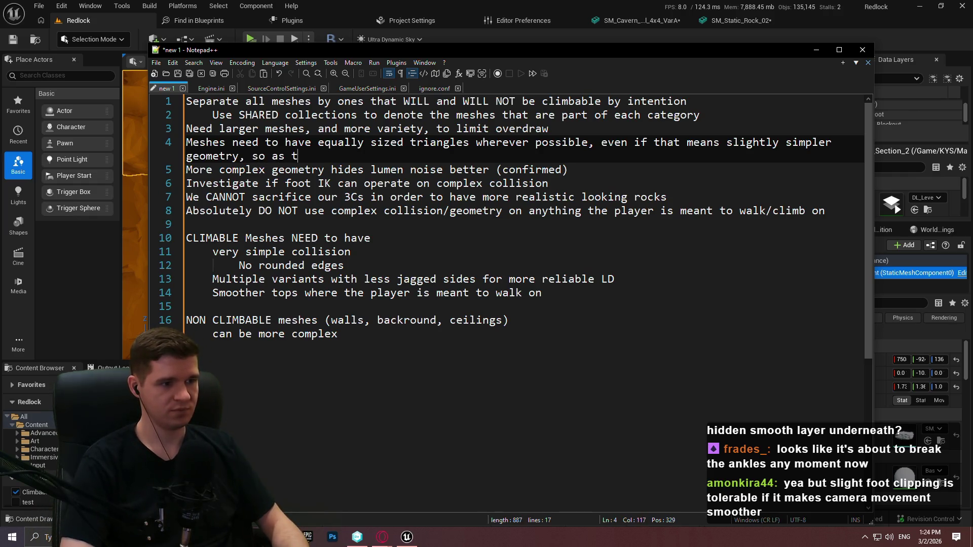
{"action": "type", "text": "o provide better clustering"}
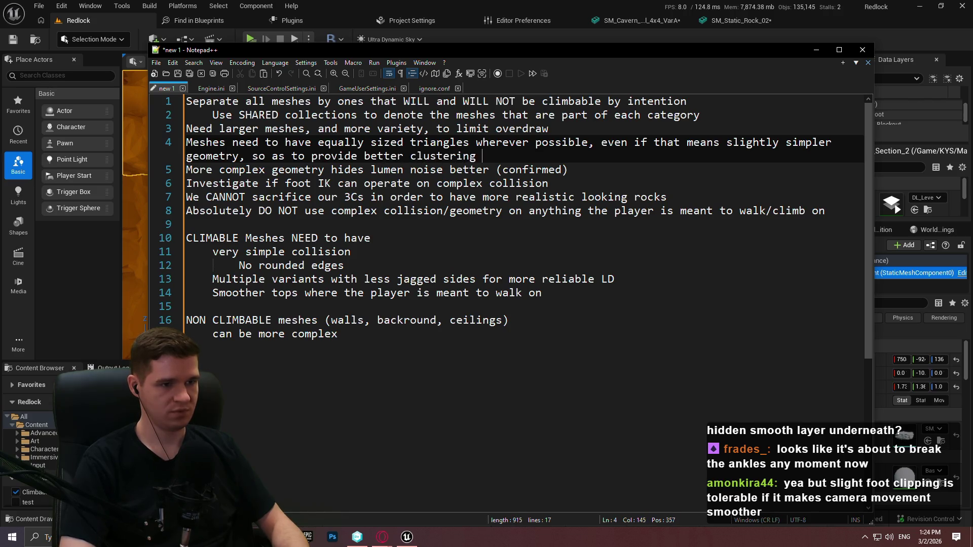
{"action": "type", "text": "(and thereo"}
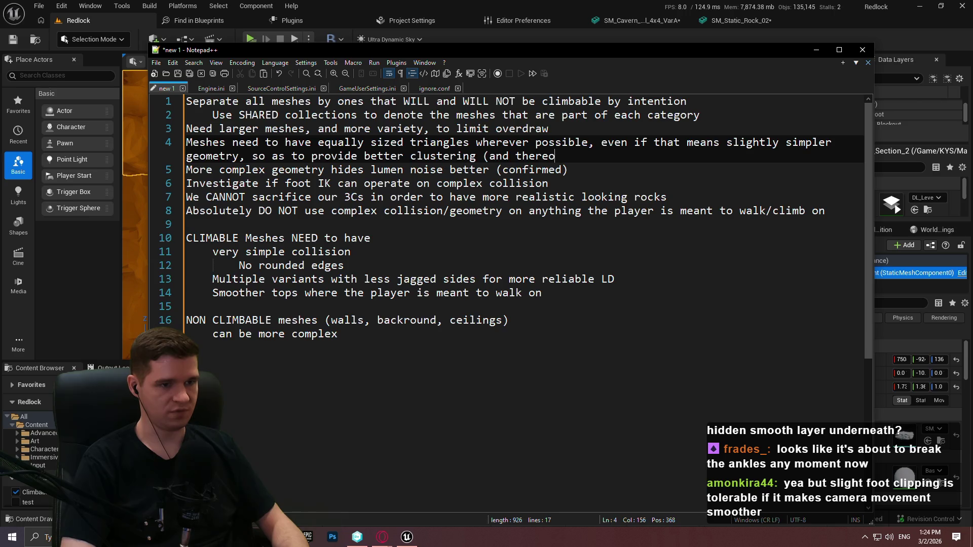
{"action": "key", "text": "BackSpace"}
{"action": "type", "text": "fore better cu"}
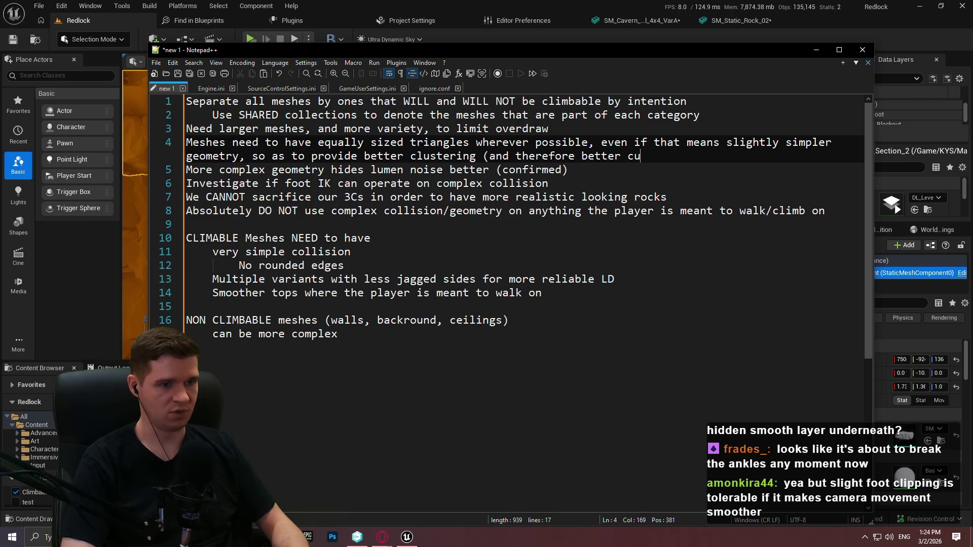
{"action": "type", "text": "lling)"}
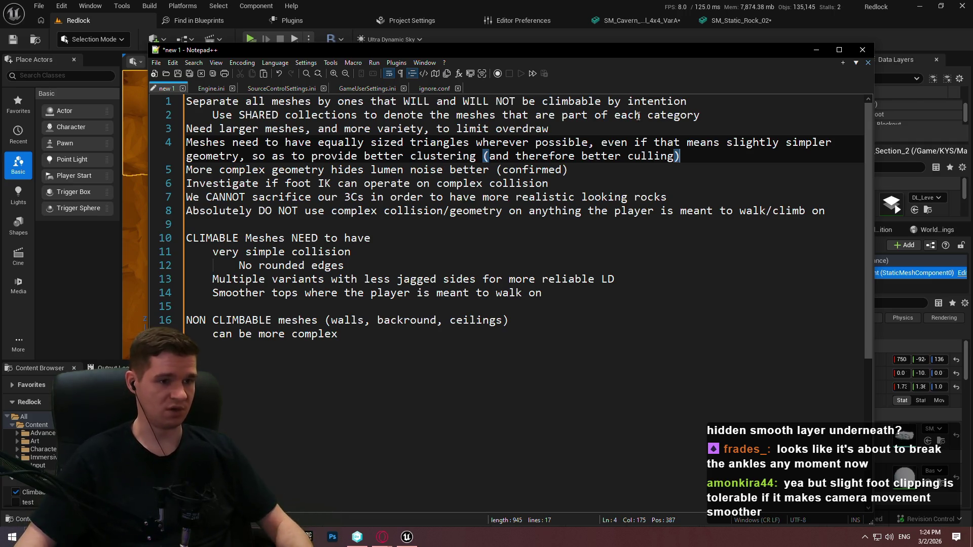
{"action": "left_click", "coordinate": [579, 130]}
{"action": "type", "text": "; still consider making "}
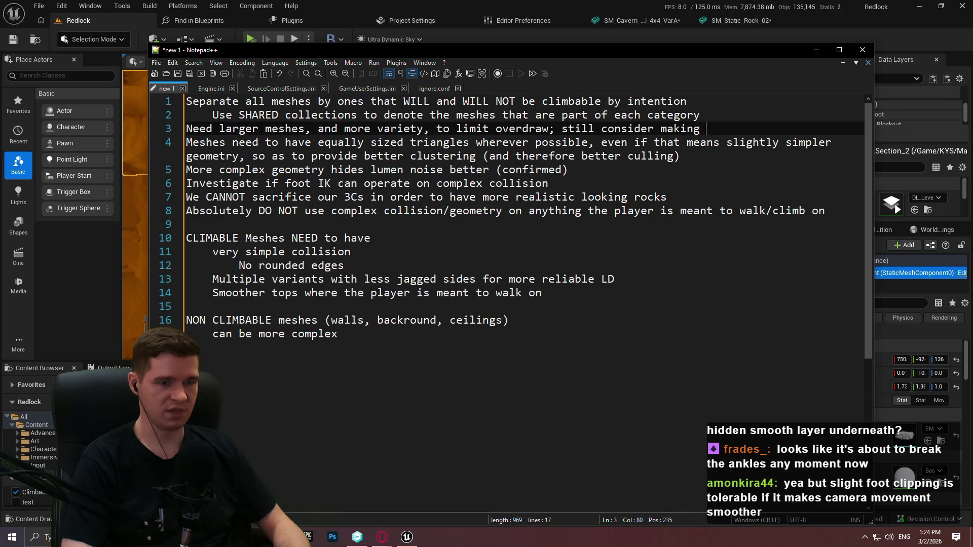
{"action": "type", "text": "room"}
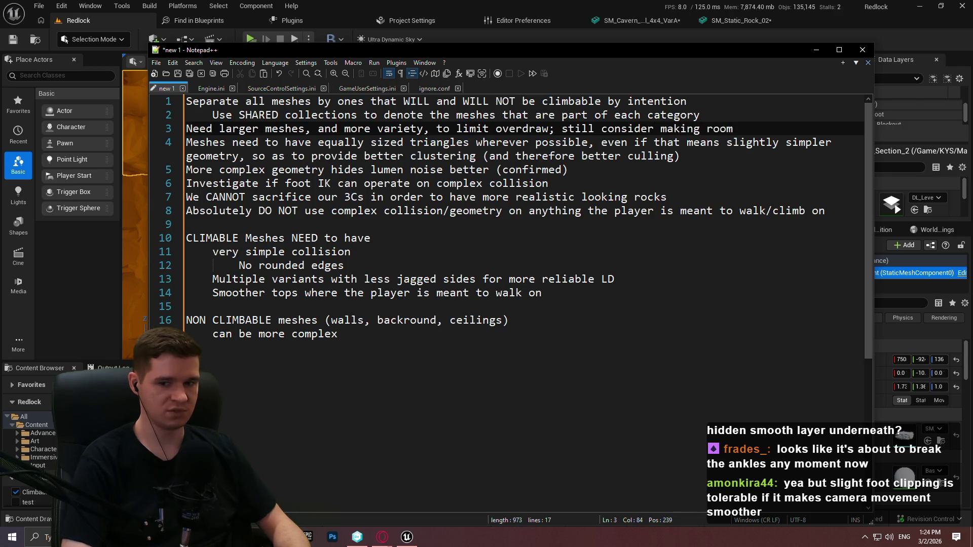
{"action": "type", "text": " dimensi"}
{"action": "type", "text": "ons"}
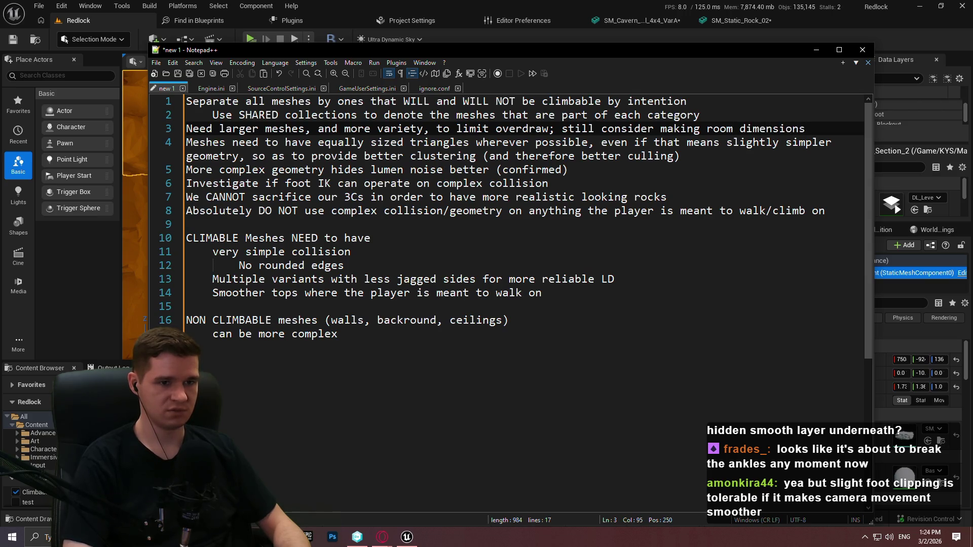
{"action": "key", "text": "BackSpace"}
{"action": "key", "text": "BackSpace"}
{"action": "key", "text": "BackSpace"}
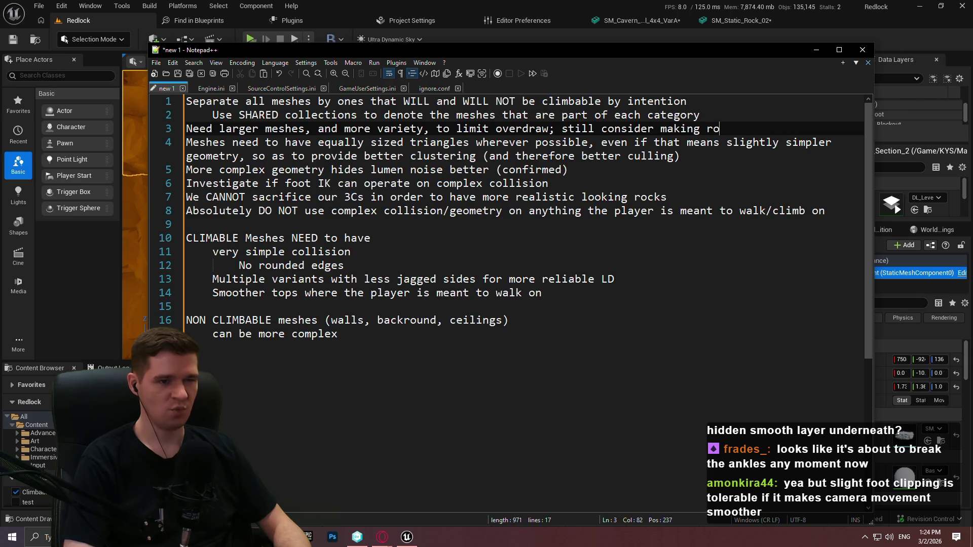
{"action": "key", "text": "BackSpace"}
{"action": "key", "text": "BackSpace"}
{"action": "key", "text": "BackSpace"}
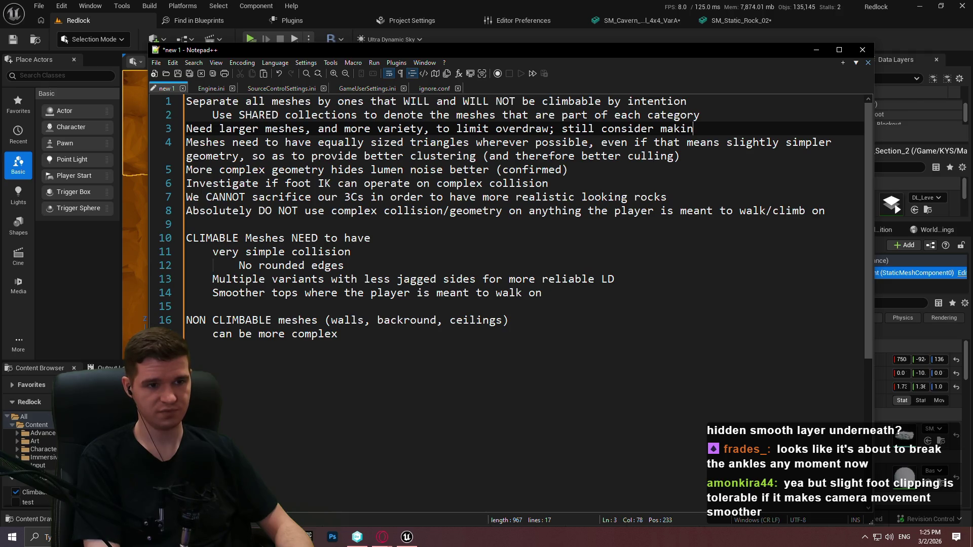
{"action": "key", "text": "BackSpace"}
{"action": "key", "text": "BackSpace"}
{"action": "key", "text": "BackSpace"}
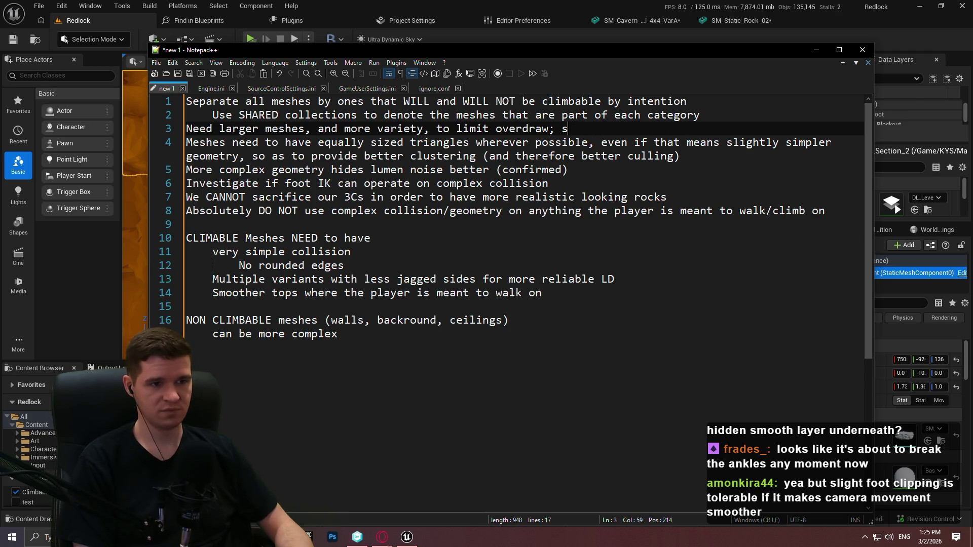
{"action": "type", "text": "w"}
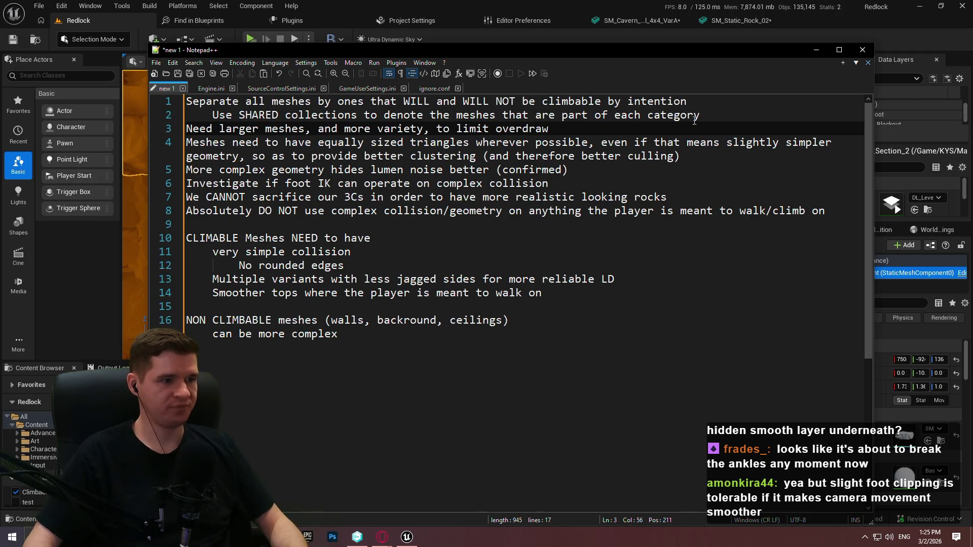
{"action": "left_click", "coordinate": [838, 211]}
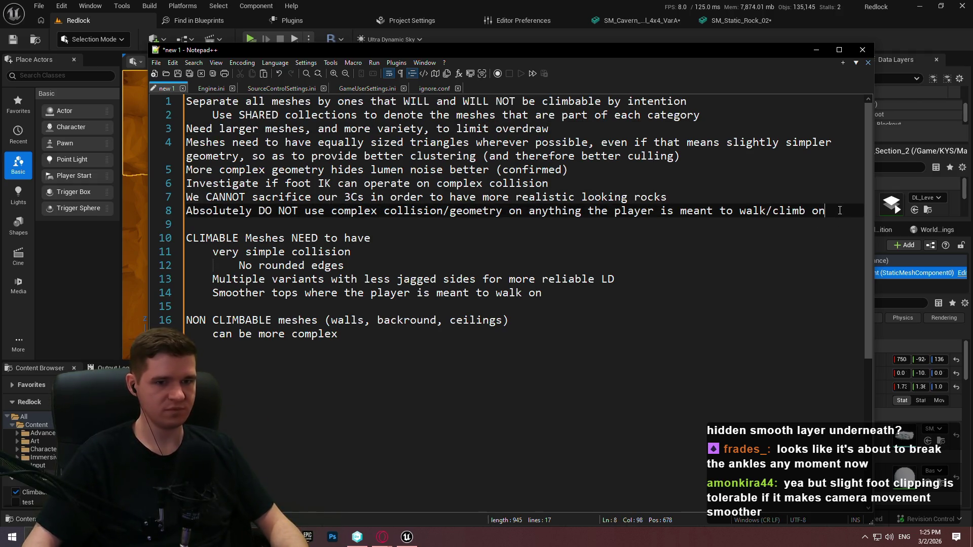
Below line 8, write 'Should avoid large scaling of nanite meshes as it increases cluster size'
{"action": "key", "text": "Return"}
{"action": "type", "text": "Should avoid large scali"}
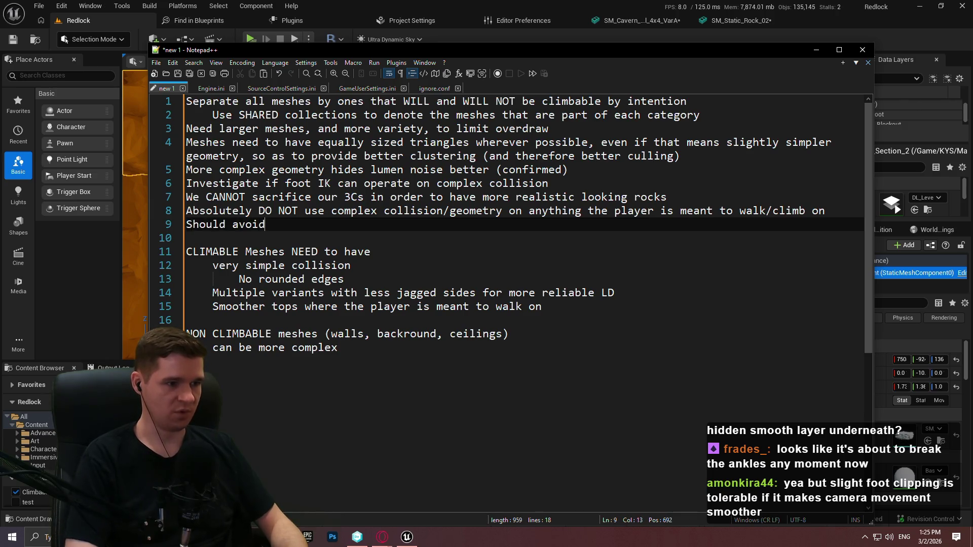
{"action": "type", "text": "ng of meshe"}
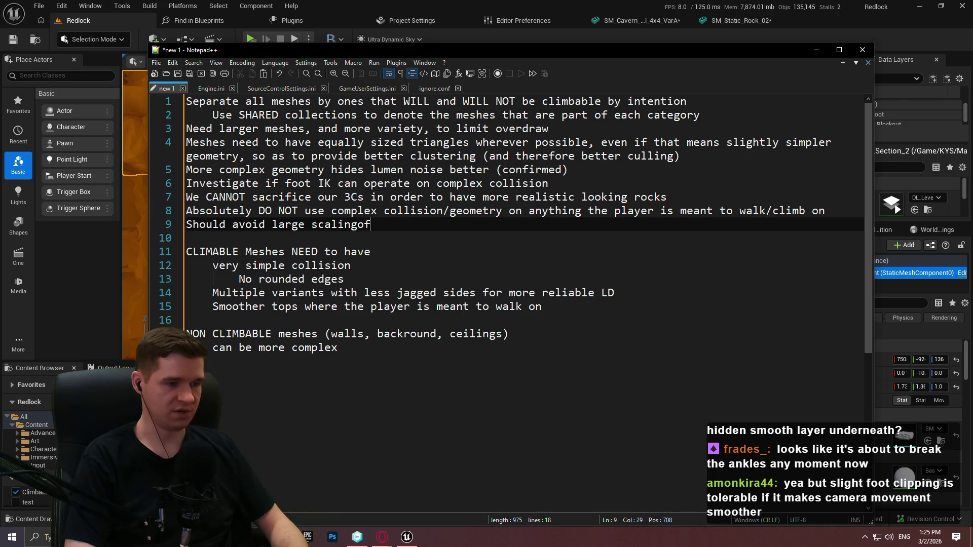
{"action": "key", "text": "BackSpace"}
{"action": "key", "text": "BackSpace"}
{"action": "key", "text": "BackSpace"}
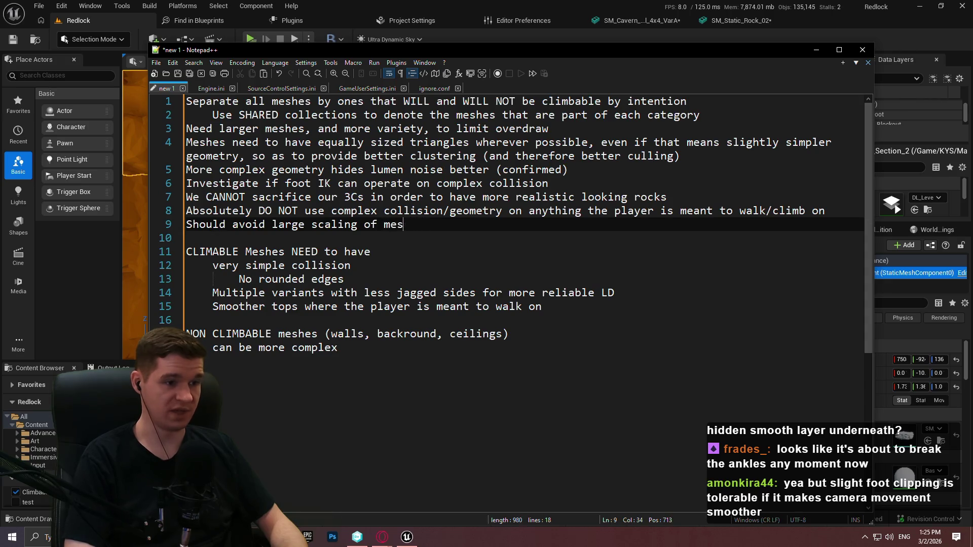
{"action": "type", "text": "nanite meshes as"}
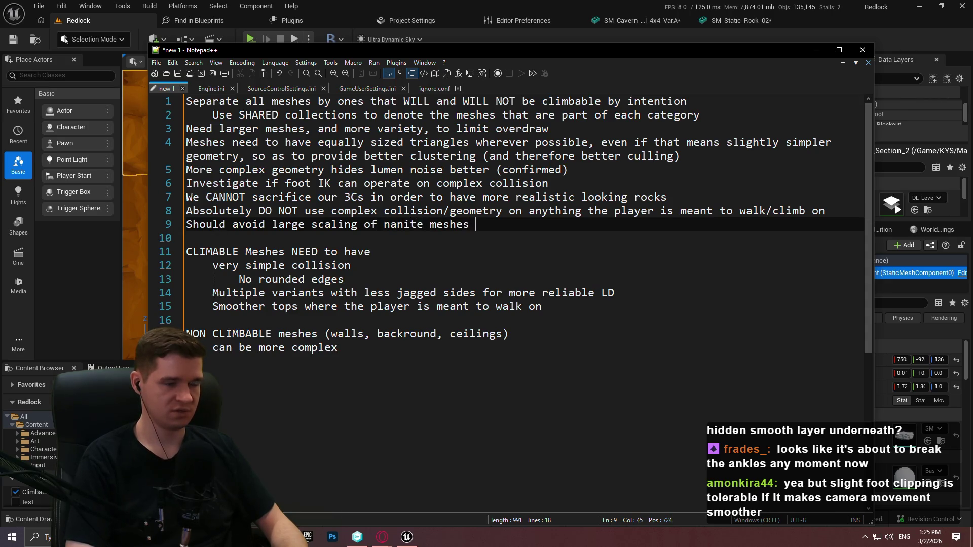
{"action": "key", "text": "BackSpace"}
{"action": "key", "text": "BackSpace"}
{"action": "type", "text": "it increases cluster size"}
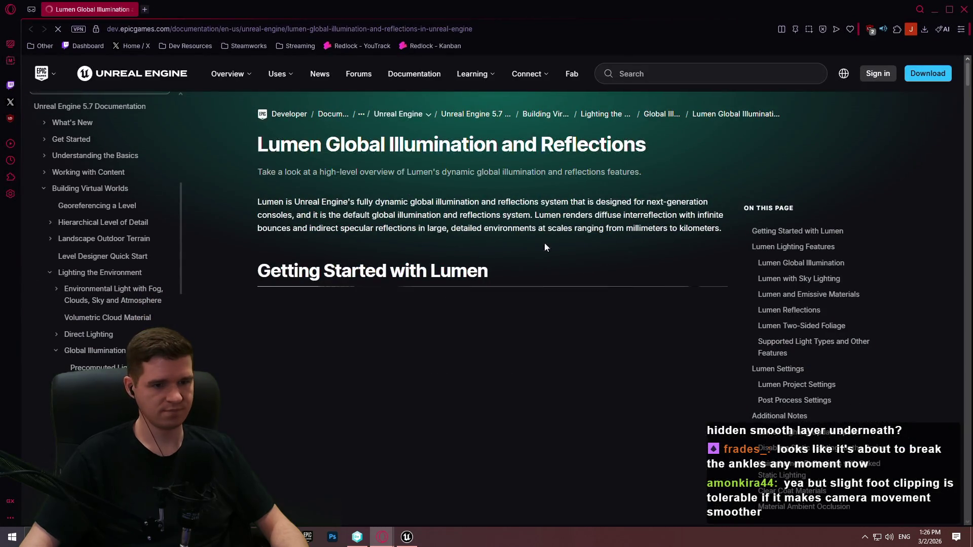
Open the Lumen Performance Guide article from the docs sidebar
{"action": "scroll", "coordinate": [891, 243], "scroll_direction": "down", "scroll_amount": 4}
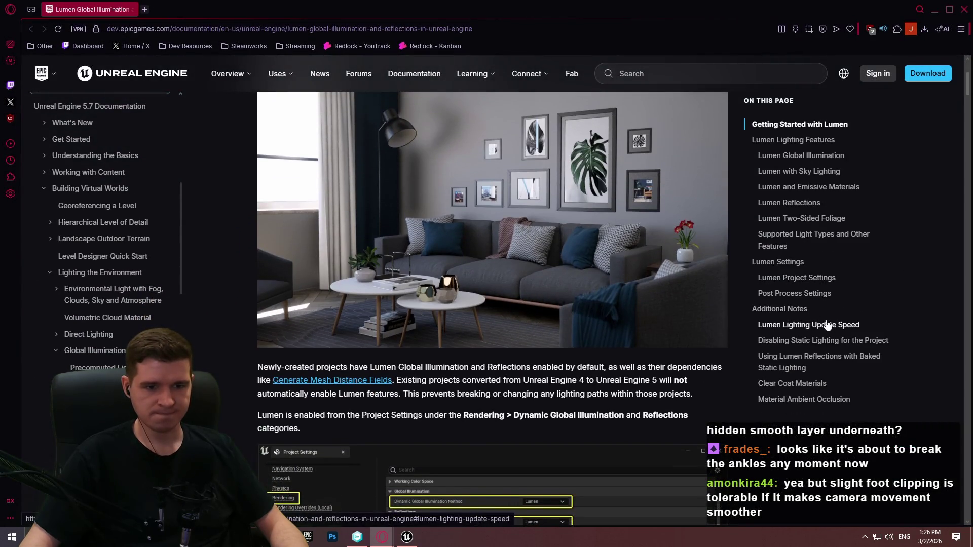
{"action": "scroll", "coordinate": [127, 406], "scroll_direction": "down", "scroll_amount": 3}
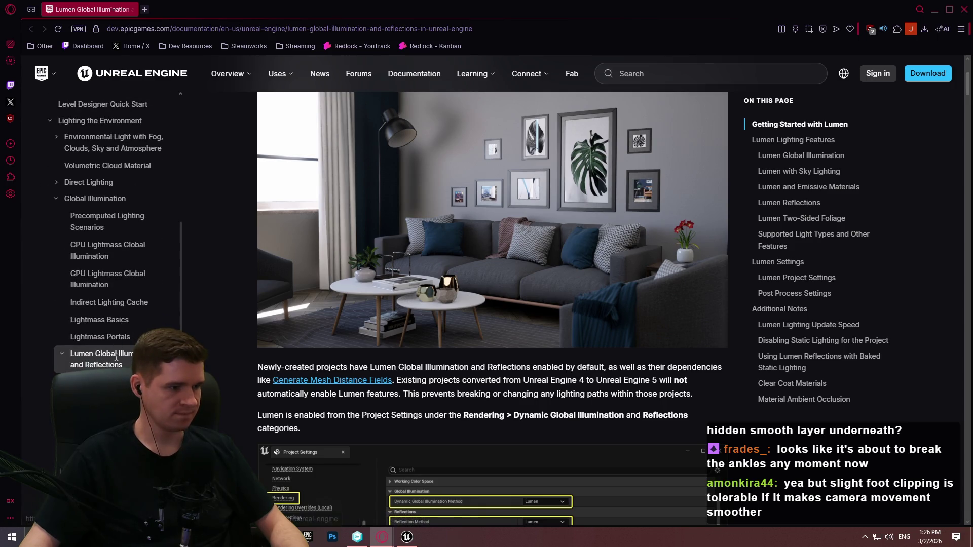
{"action": "left_click", "coordinate": [101, 399]}
{"action": "scroll", "coordinate": [539, 257], "scroll_direction": "down", "scroll_amount": 8}
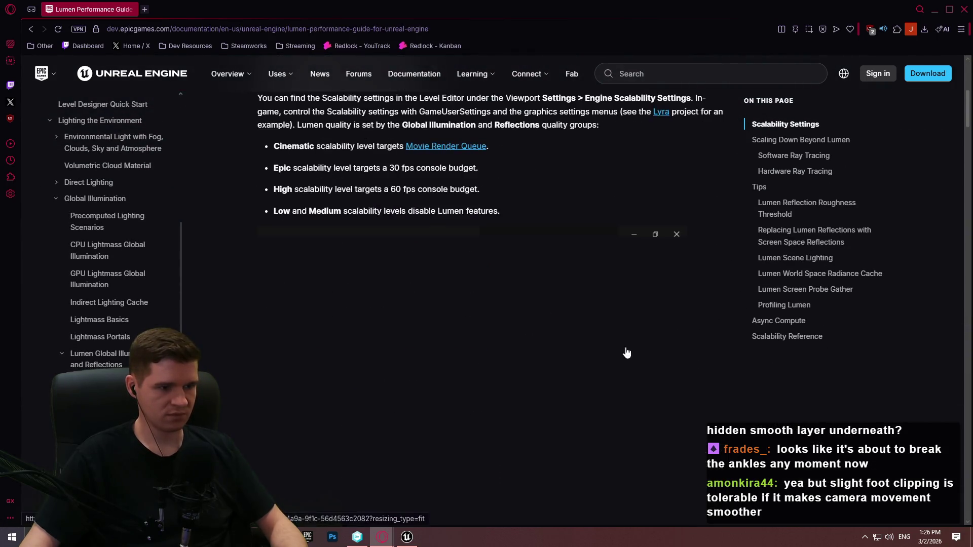
Search the page for 'scale' and step through its matches
{"action": "key", "text": "ctrl+f"}
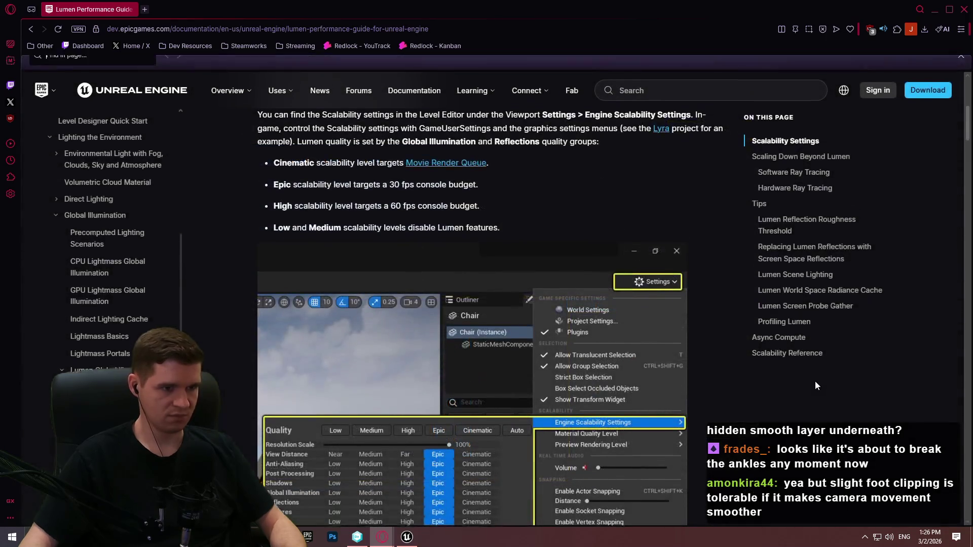
{"action": "type", "text": "scale"}
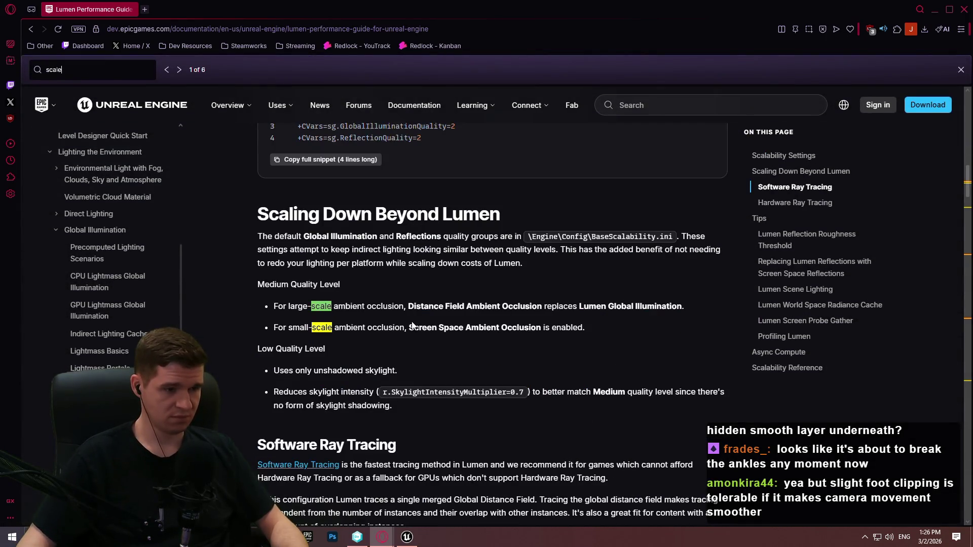
{"action": "left_click", "coordinate": [180, 69]}
{"action": "left_click", "coordinate": [180, 69]}
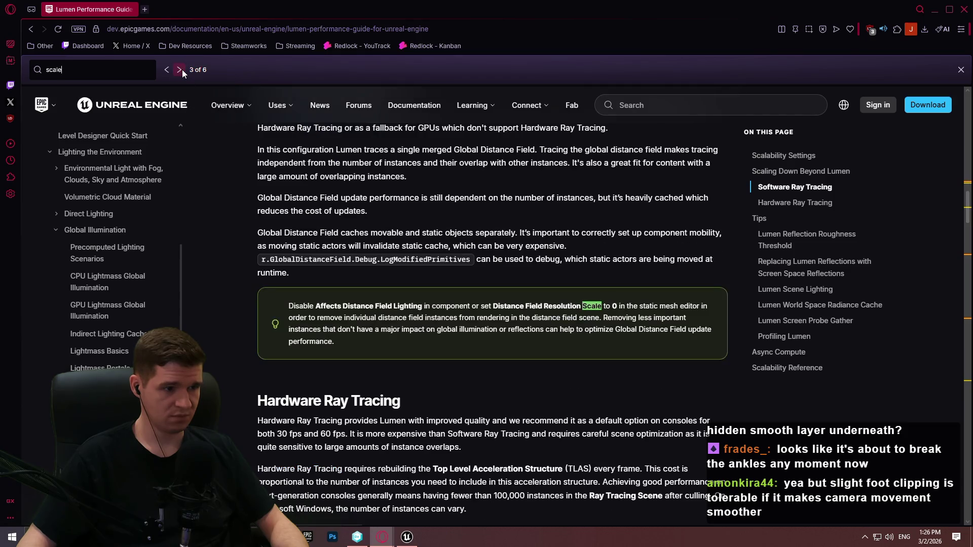
{"action": "left_click", "coordinate": [179, 69]}
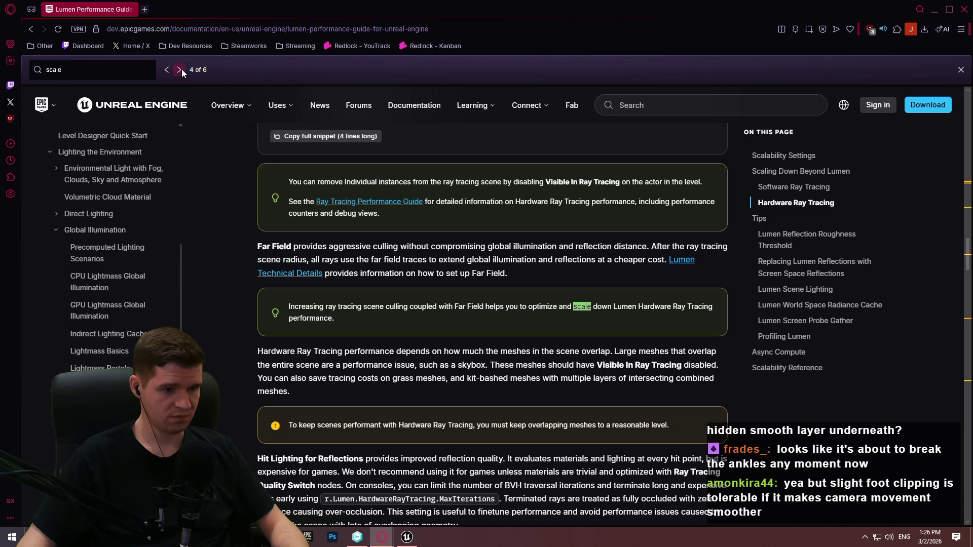
{"action": "left_click", "coordinate": [181, 69]}
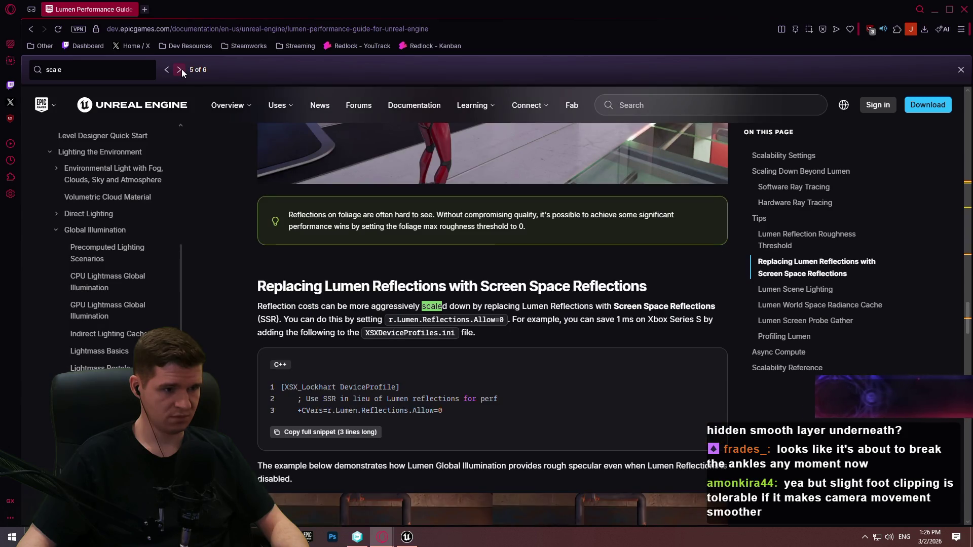
{"action": "left_click", "coordinate": [181, 69]}
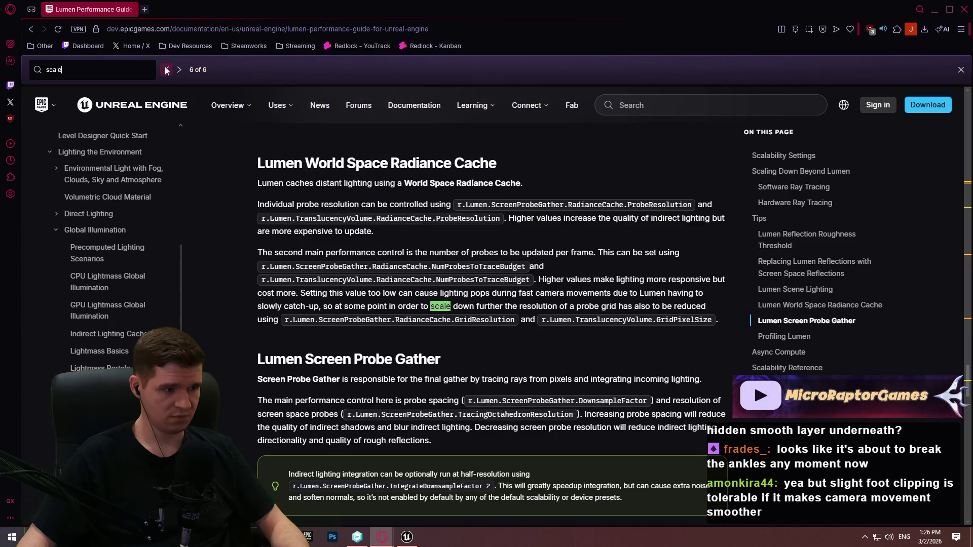
{"action": "left_click", "coordinate": [167, 70]}
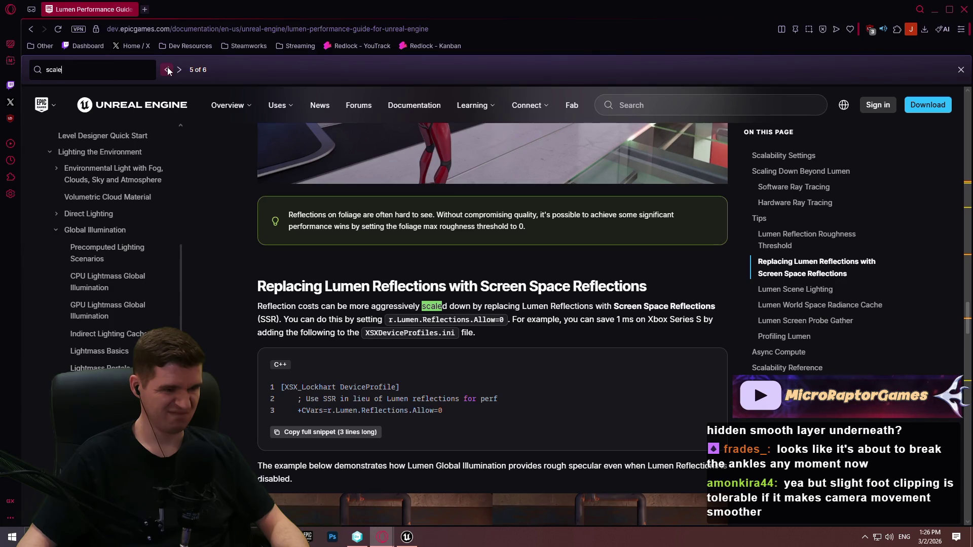
{"action": "left_click", "coordinate": [167, 70]}
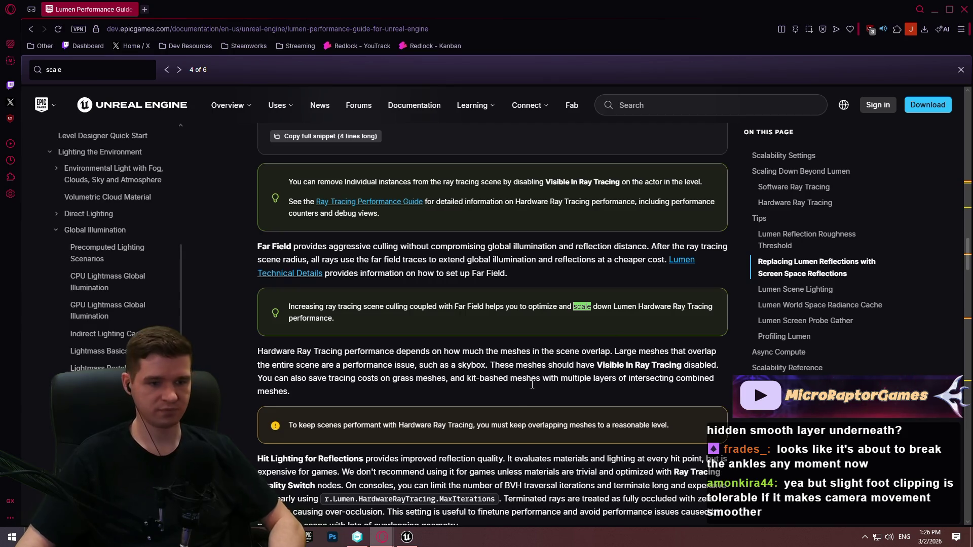
Highlight and read the overlapping meshes warning and the Far Field culling tip
{"action": "left_click_drag", "start_coordinate": [476, 365], "coordinate": [486, 365]}
{"action": "scroll", "coordinate": [686, 366], "scroll_direction": "down", "scroll_amount": 2}
{"action": "mouse_move", "coordinate": [674, 332]}
{"action": "left_mouse_down"}
{"action": "mouse_move", "coordinate": [383, 327]}
{"action": "mouse_move", "coordinate": [388, 335]}
{"action": "mouse_move", "coordinate": [461, 328]}
{"action": "left_mouse_up"}
{"action": "left_click", "coordinate": [557, 329]}
{"action": "scroll", "coordinate": [576, 355], "scroll_direction": "up", "scroll_amount": 3}
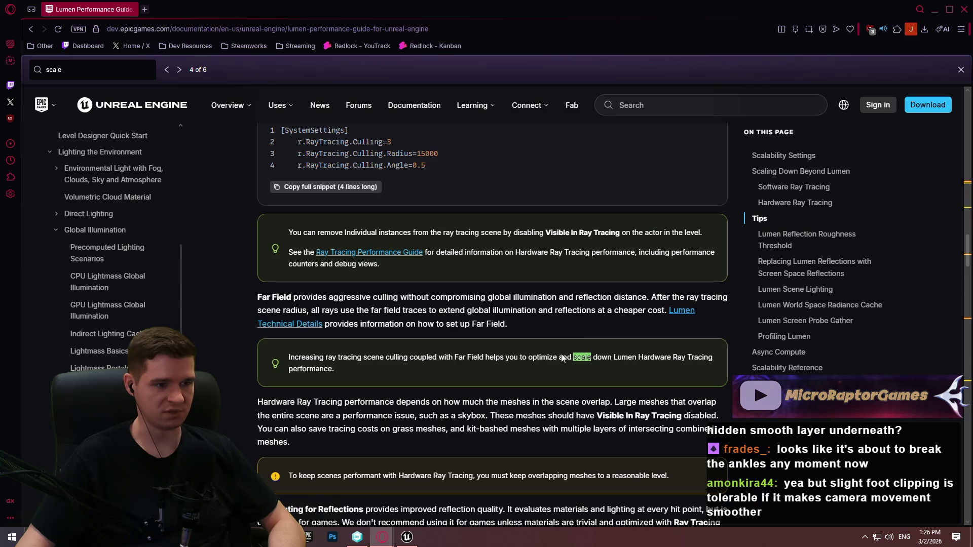
{"action": "scroll", "coordinate": [364, 324], "scroll_direction": "up", "scroll_amount": 4}
{"action": "scroll", "coordinate": [461, 284], "scroll_direction": "down", "scroll_amount": 4}
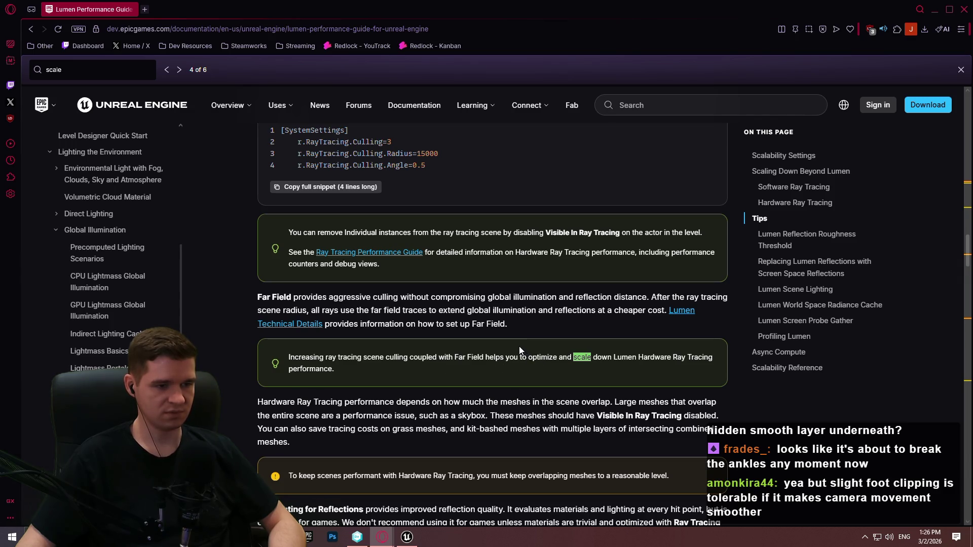
{"action": "left_click_drag", "start_coordinate": [330, 359], "coordinate": [497, 358]}
{"action": "left_click", "coordinate": [463, 357]}
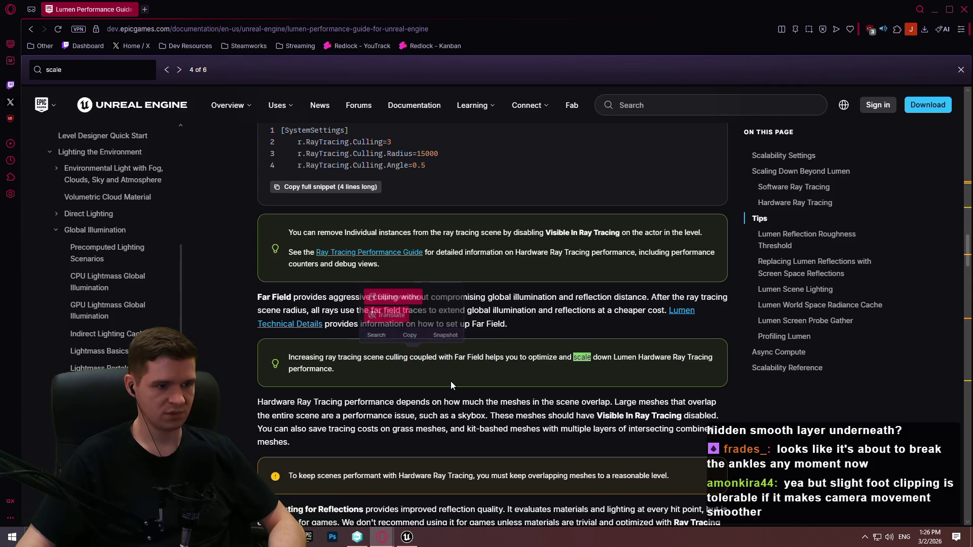
Scroll back up to the Scalability Settings section and select the search term
{"action": "scroll", "coordinate": [481, 324], "scroll_direction": "up", "scroll_amount": 8}
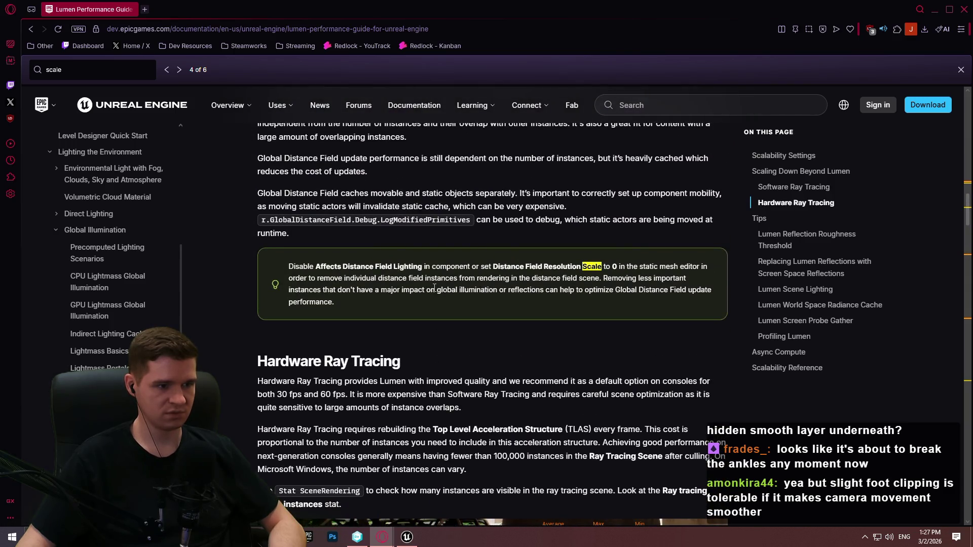
{"action": "scroll", "coordinate": [434, 287], "scroll_direction": "up", "scroll_amount": 8}
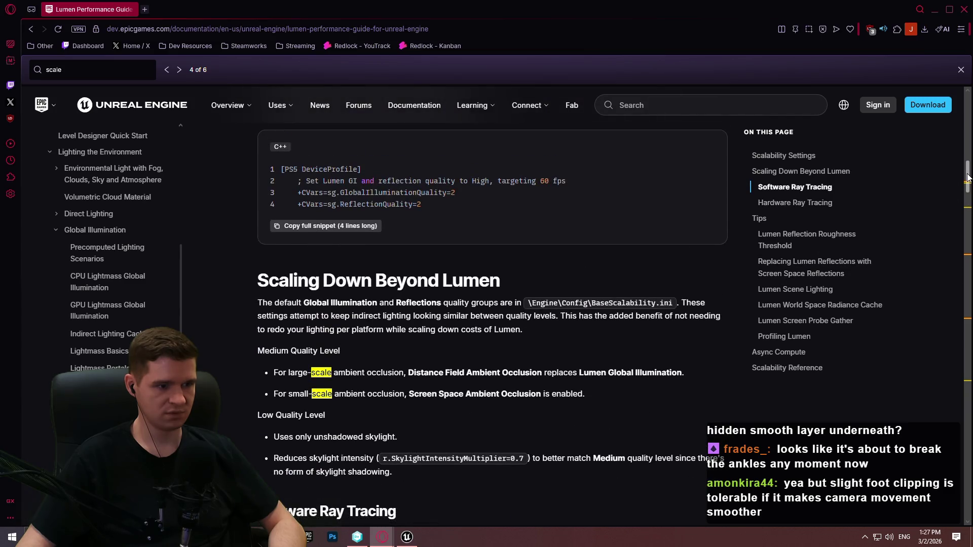
{"action": "mouse_move", "coordinate": [968, 175]}
{"action": "left_mouse_down"}
{"action": "mouse_move", "coordinate": [968, 91]}
{"action": "mouse_move", "coordinate": [968, 129]}
{"action": "left_mouse_up"}
{"action": "left_click", "coordinate": [135, 73]}
{"action": "key", "text": "ctrl+a"}
Change the in-page search to 'mesh' and scroll through the guide
{"action": "type", "text": "mesh"}
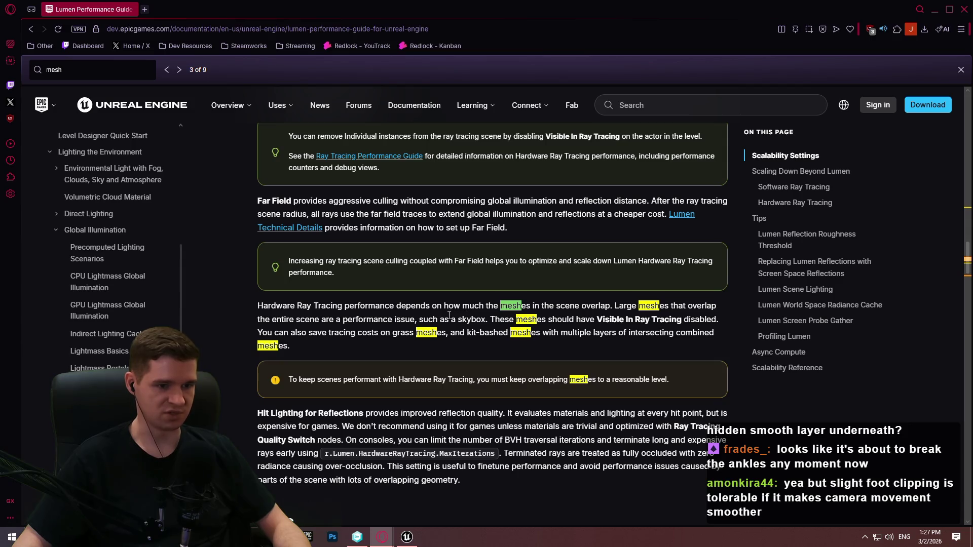
{"action": "scroll", "coordinate": [661, 283], "scroll_direction": "down", "scroll_amount": 3}
{"action": "scroll", "coordinate": [660, 283], "scroll_direction": "down", "scroll_amount": 3}
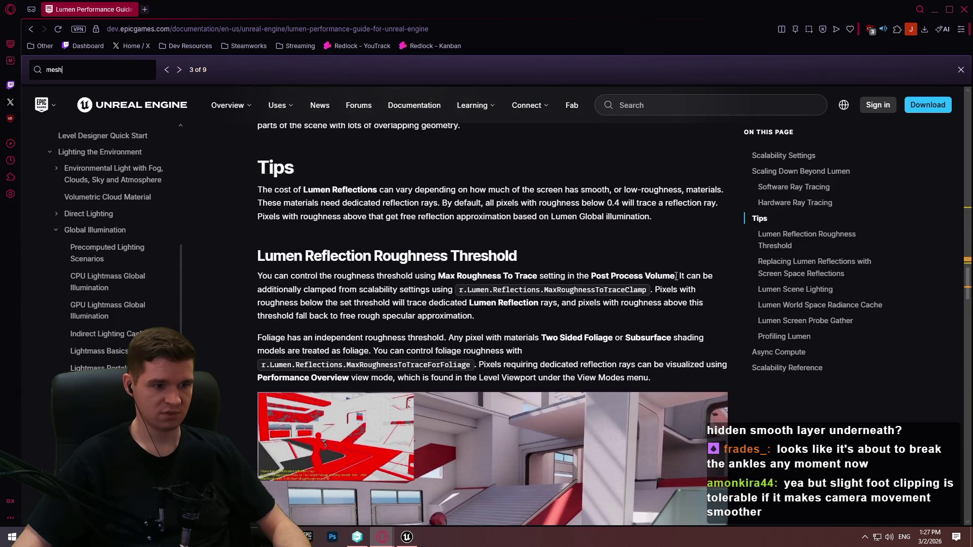
{"action": "left_click_drag", "start_coordinate": [968, 238], "coordinate": [968, 207]}
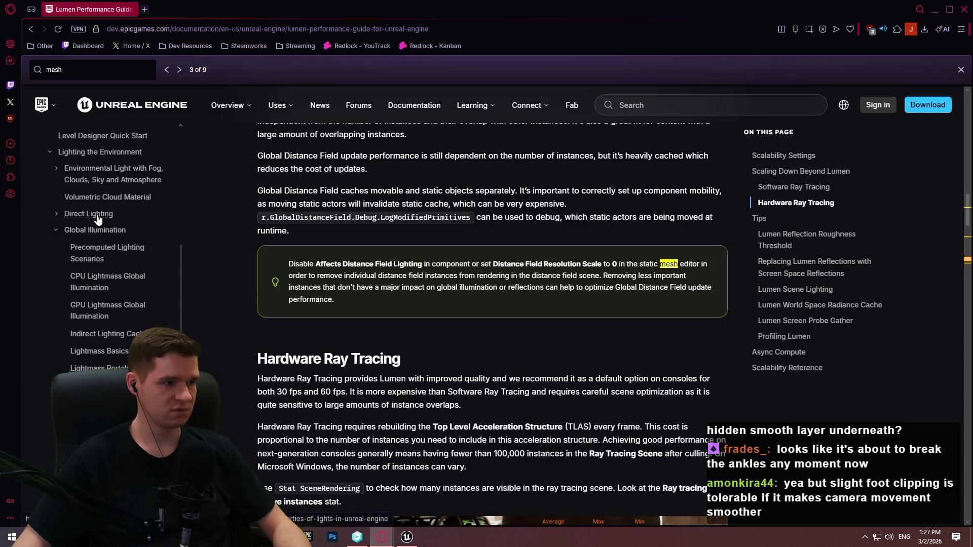
{"action": "scroll", "coordinate": [99, 218], "scroll_direction": "down", "scroll_amount": 2}
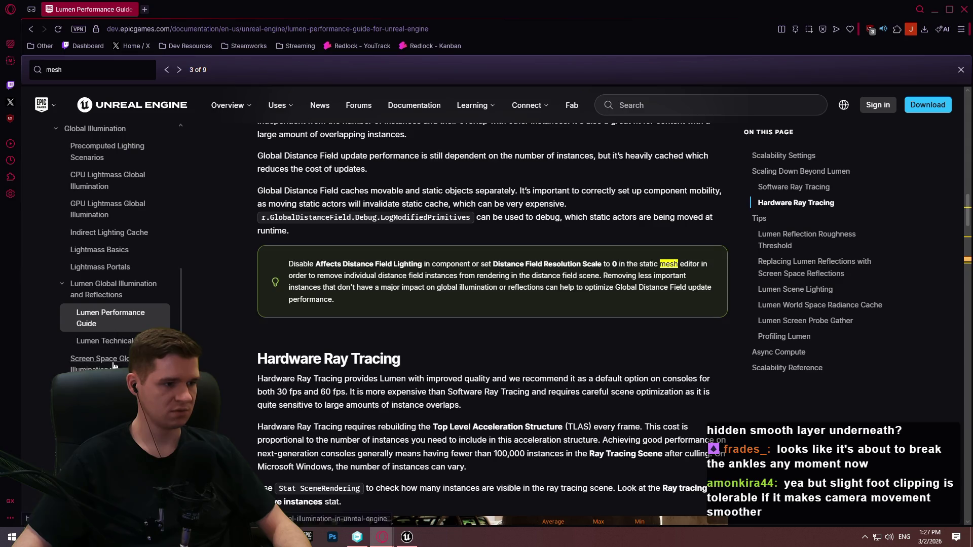
Open the Screen Space Global Illumination page and scroll to its Using SSGI section
{"action": "left_click", "coordinate": [117, 361]}
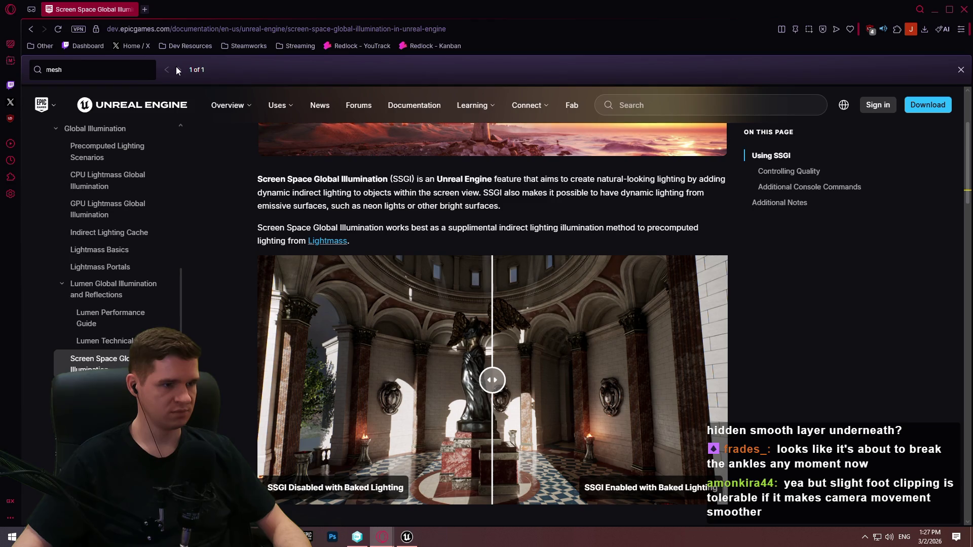
{"action": "scroll", "coordinate": [333, 291], "scroll_direction": "down", "scroll_amount": 3}
{"action": "scroll", "coordinate": [333, 251], "scroll_direction": "down", "scroll_amount": 2}
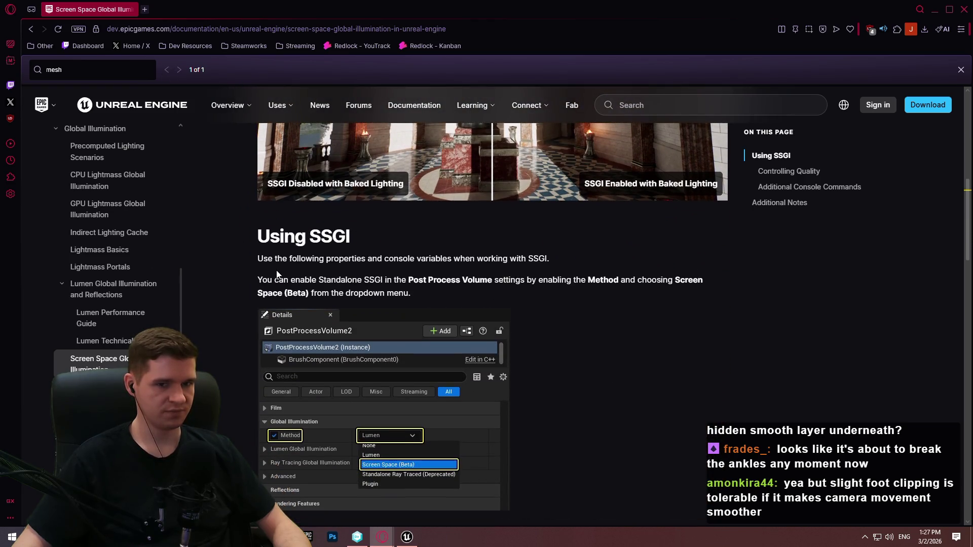
{"action": "scroll", "coordinate": [278, 274], "scroll_direction": "up", "scroll_amount": 1}
{"action": "scroll", "coordinate": [102, 281], "scroll_direction": "down", "scroll_amount": 5}
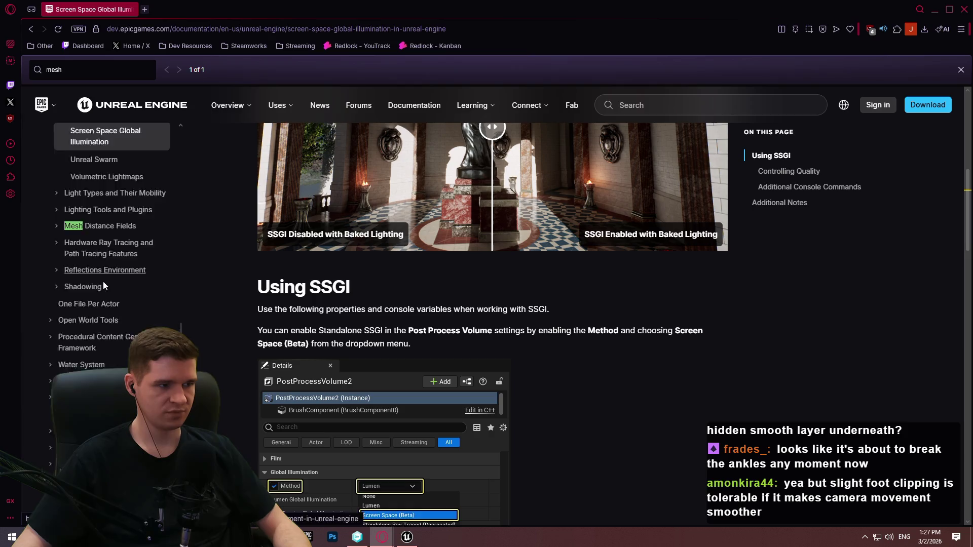
Web-search 'ue5 nanite' and open the official Nanite documentation page
{"action": "left_click", "coordinate": [202, 29]}
{"action": "type", "text": "ue5 nanite"}
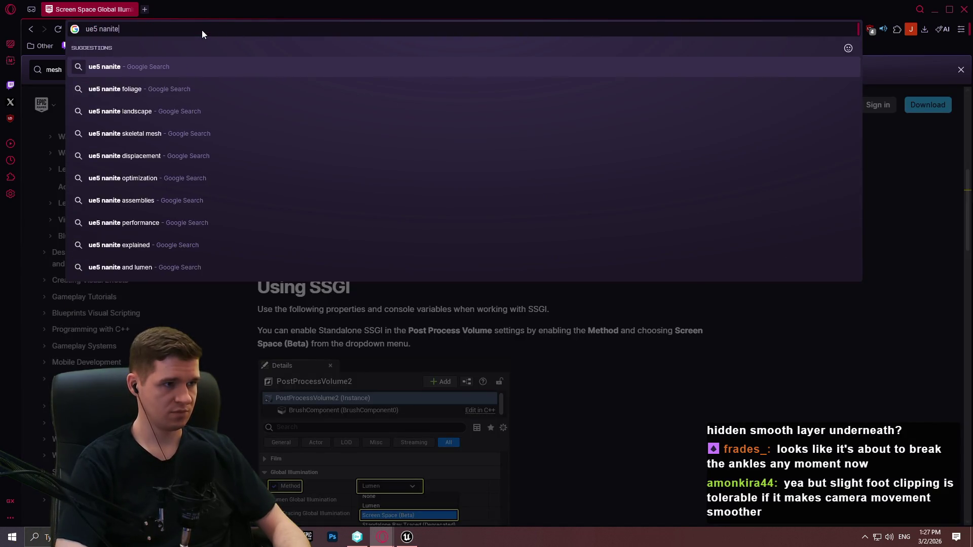
{"action": "key", "text": "Return"}
{"action": "left_click", "coordinate": [253, 193]}
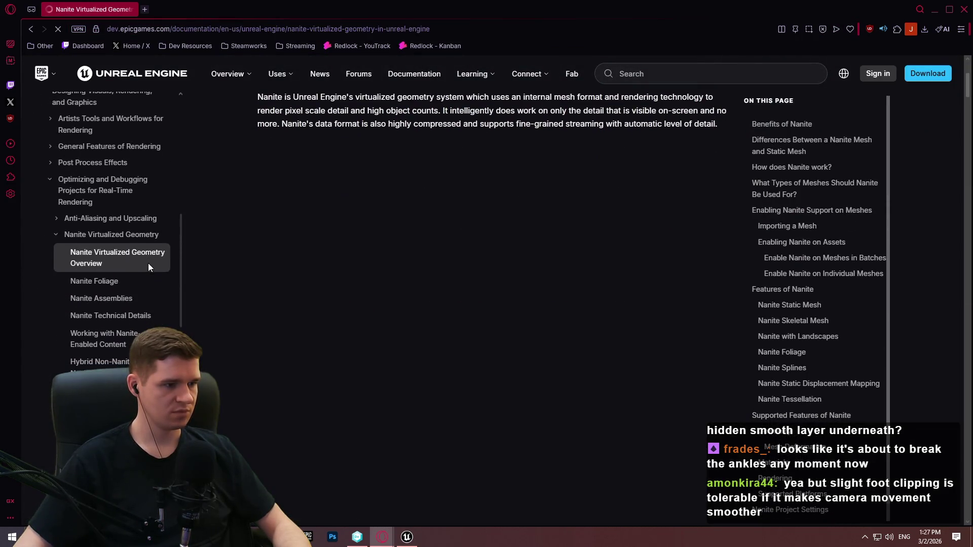
Jump to Nanite Project Settings and read around the Supported Platforms section
{"action": "scroll", "coordinate": [138, 303], "scroll_direction": "down", "scroll_amount": 4}
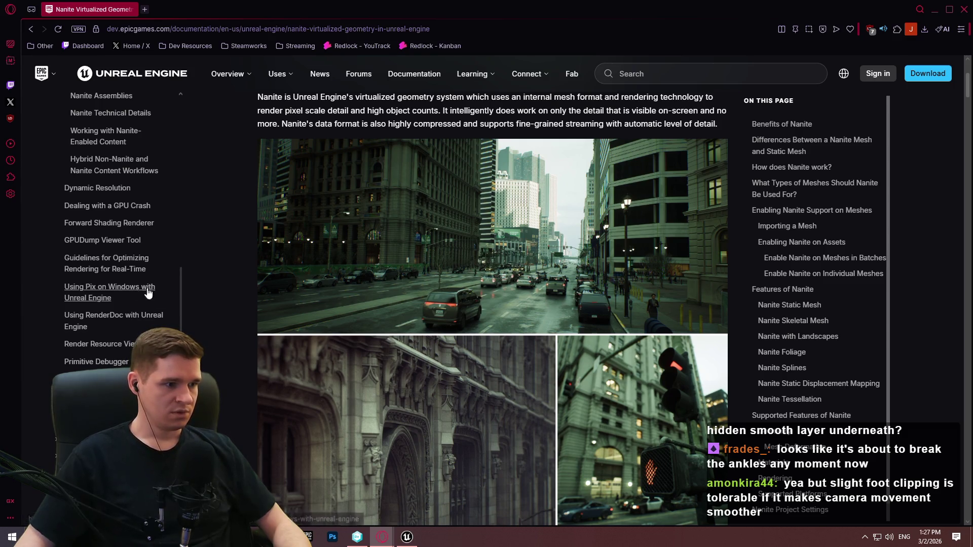
{"action": "scroll", "coordinate": [774, 227], "scroll_direction": "down", "scroll_amount": 1}
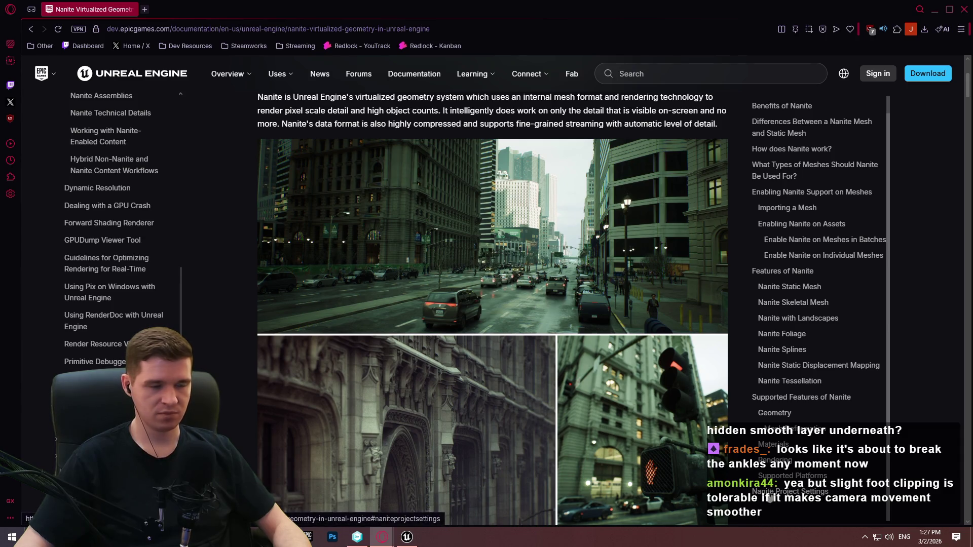
{"action": "left_click", "coordinate": [813, 493]}
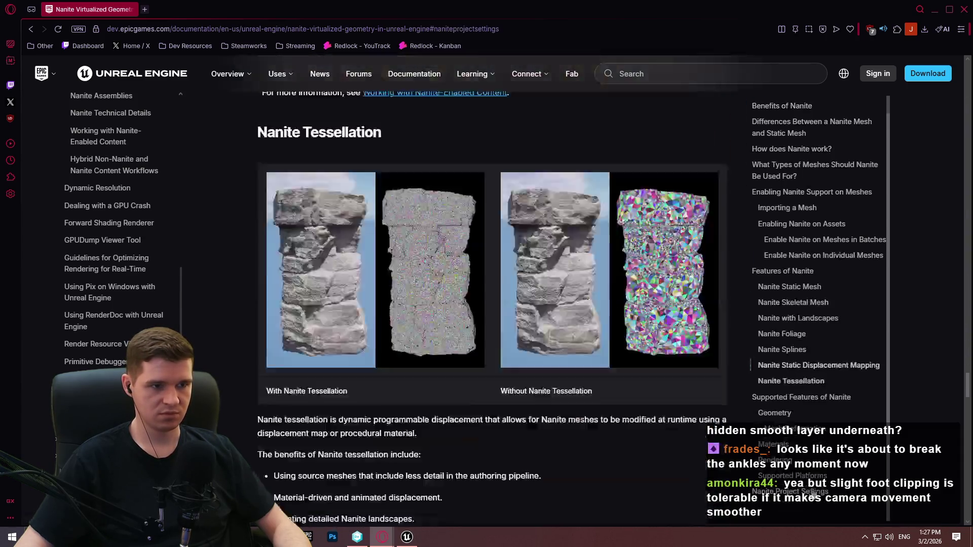
{"action": "scroll", "coordinate": [446, 231], "scroll_direction": "up", "scroll_amount": 3}
{"action": "scroll", "coordinate": [446, 231], "scroll_direction": "up", "scroll_amount": 3}
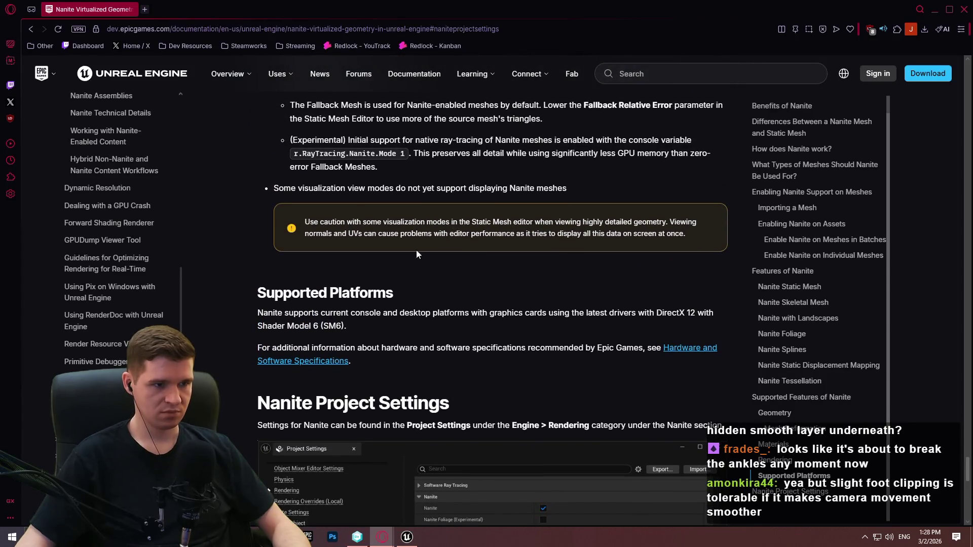
{"action": "scroll", "coordinate": [93, 195], "scroll_direction": "down", "scroll_amount": 3}
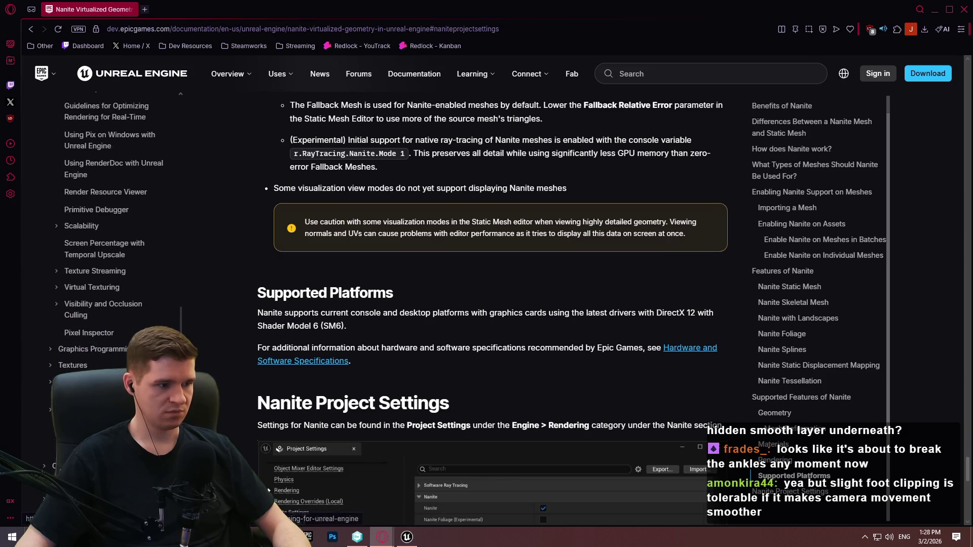
{"action": "scroll", "coordinate": [93, 195], "scroll_direction": "down", "scroll_amount": 2}
{"action": "scroll", "coordinate": [93, 195], "scroll_direction": "up", "scroll_amount": 4}
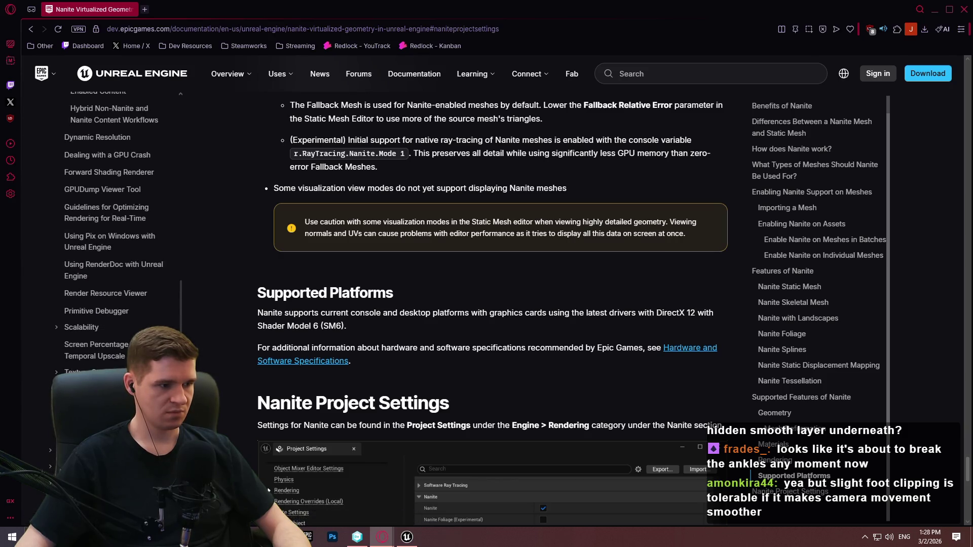
{"action": "scroll", "coordinate": [93, 195], "scroll_direction": "down", "scroll_amount": 3}
{"action": "scroll", "coordinate": [121, 345], "scroll_direction": "up", "scroll_amount": 4}
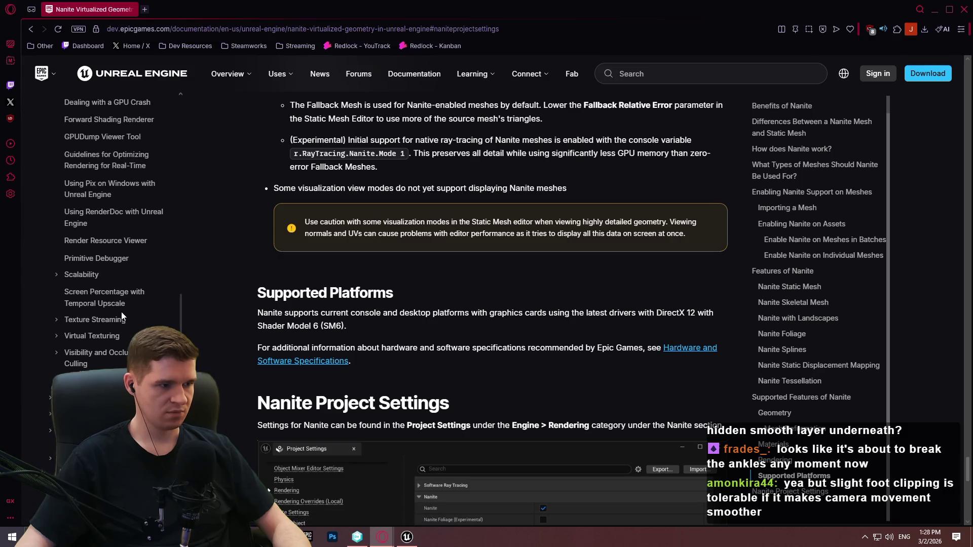
Read the Scalability and The Developer article from the Scalability docs, then close the browser window
{"action": "left_click", "coordinate": [81, 379]}
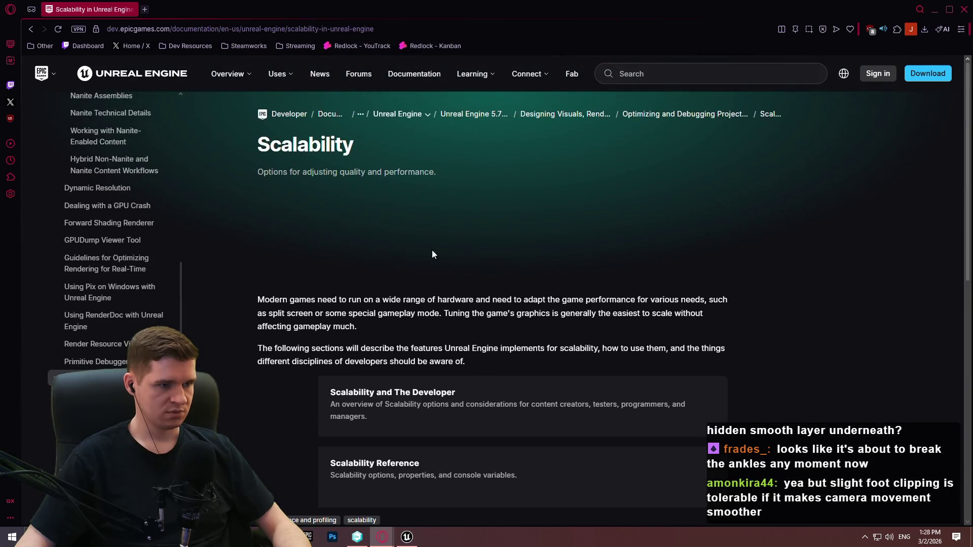
{"action": "scroll", "coordinate": [478, 236], "scroll_direction": "down", "scroll_amount": 4}
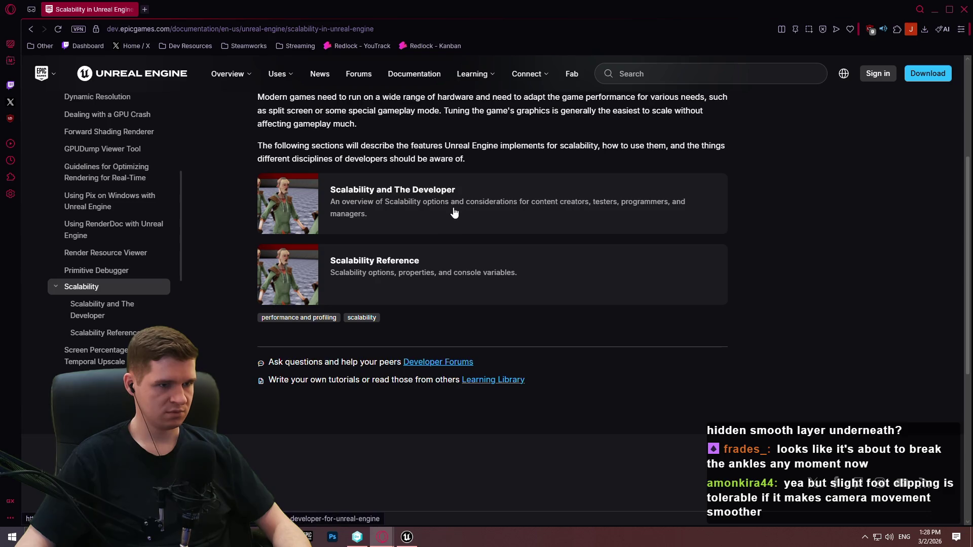
{"action": "left_click", "coordinate": [442, 223]}
{"action": "scroll", "coordinate": [678, 202], "scroll_direction": "down", "scroll_amount": 10}
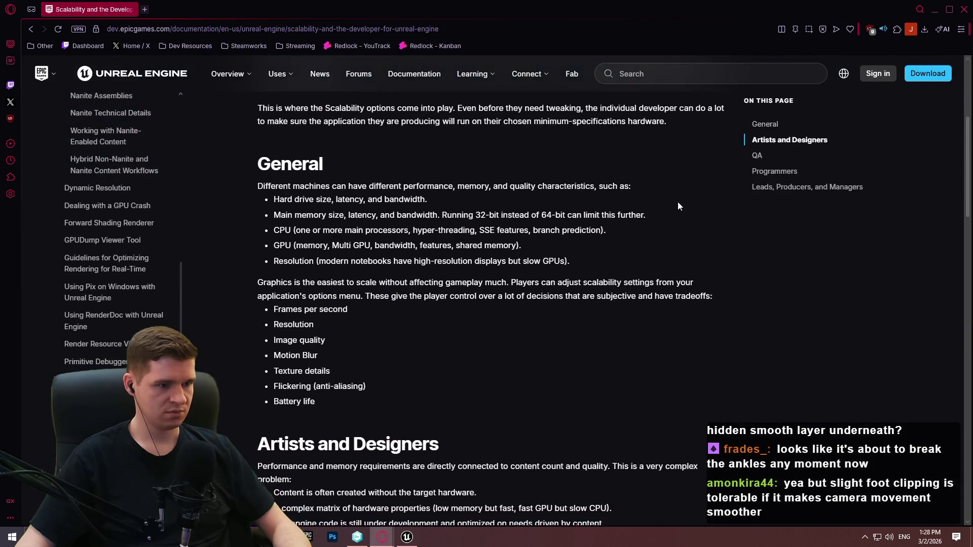
{"action": "left_click_drag", "start_coordinate": [965, 191], "coordinate": [948, 376]}
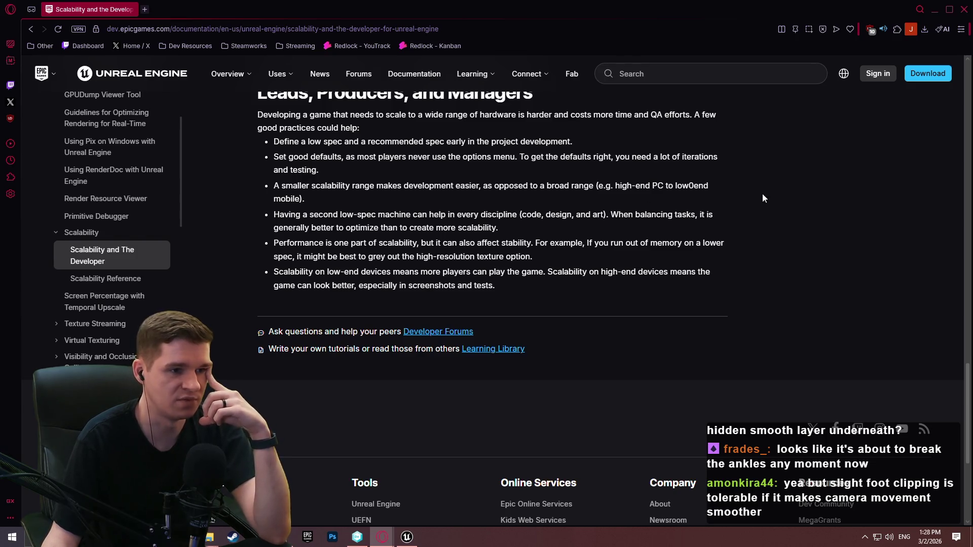
{"action": "scroll", "coordinate": [723, 172], "scroll_direction": "down", "scroll_amount": 1}
{"action": "scroll", "coordinate": [781, 189], "scroll_direction": "up", "scroll_amount": 1}
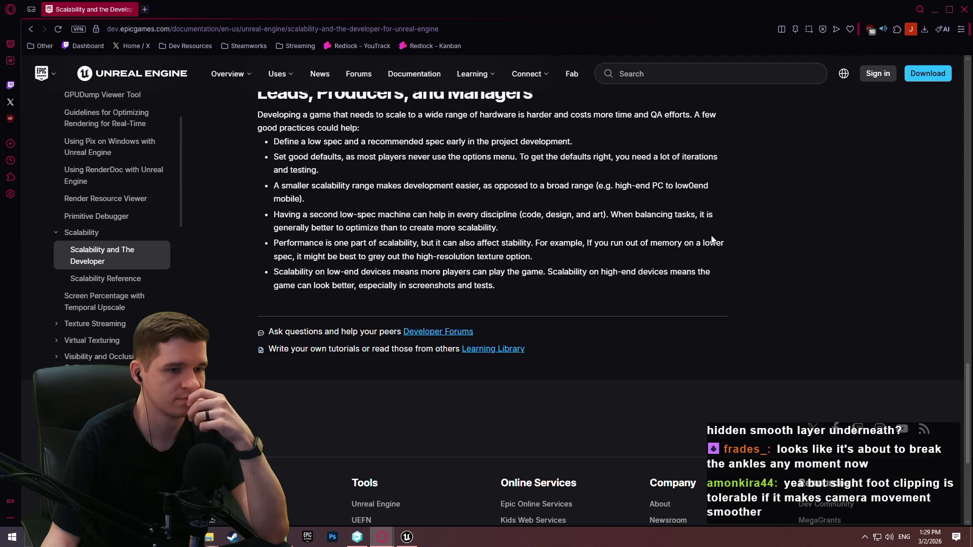
{"action": "left_click", "coordinate": [966, 7]}
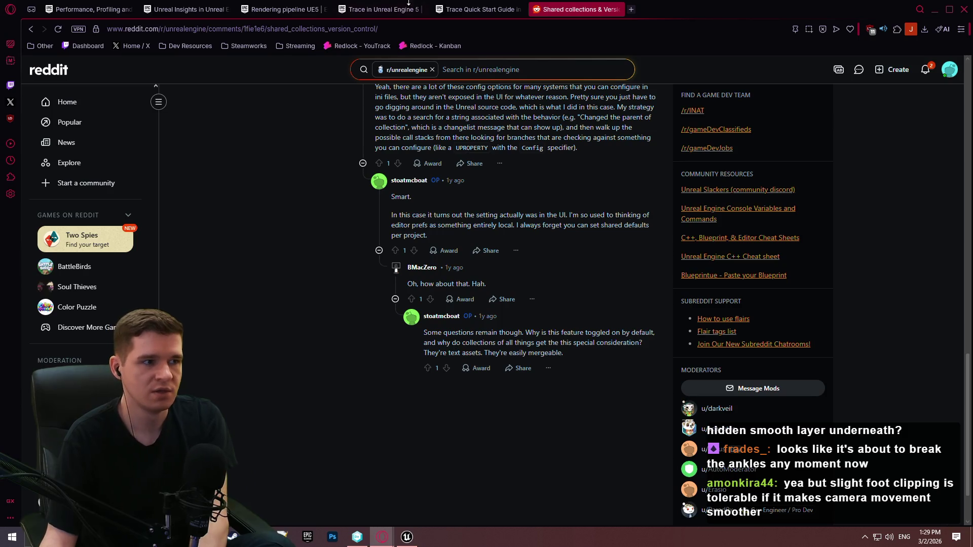
Minimize the browser and insert a blank first line above the existing notes
{"action": "left_click", "coordinate": [935, 10]}
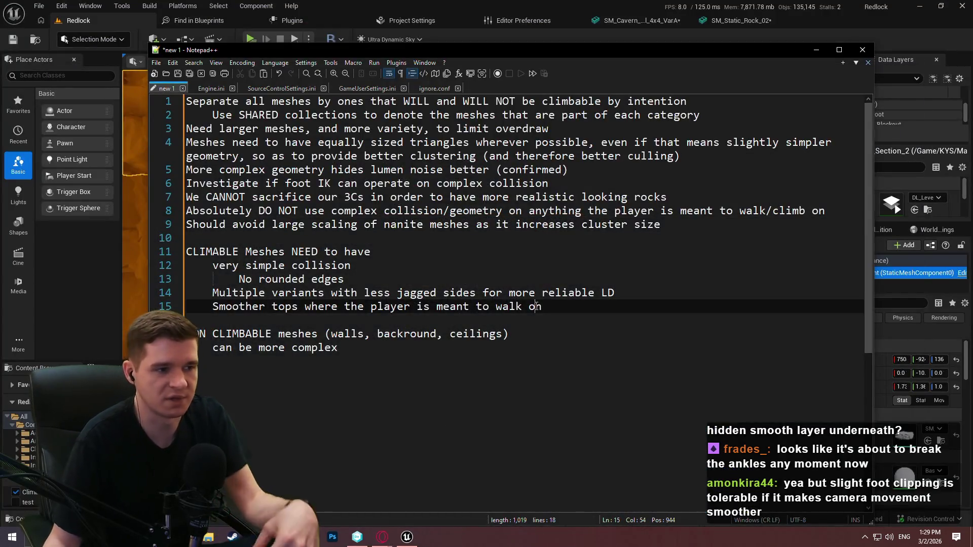
{"action": "left_click", "coordinate": [712, 252]}
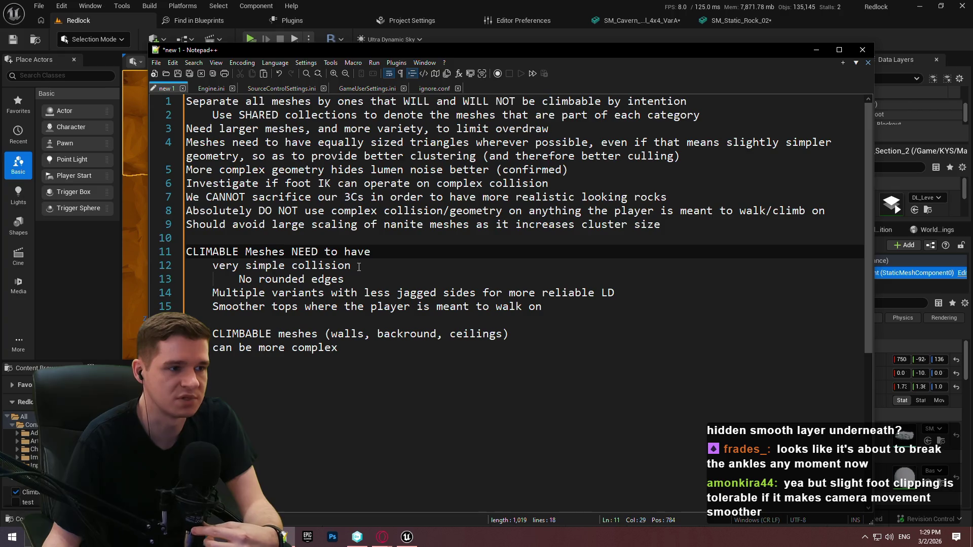
{"action": "left_click", "coordinate": [583, 129]}
{"action": "left_click", "coordinate": [186, 101]}
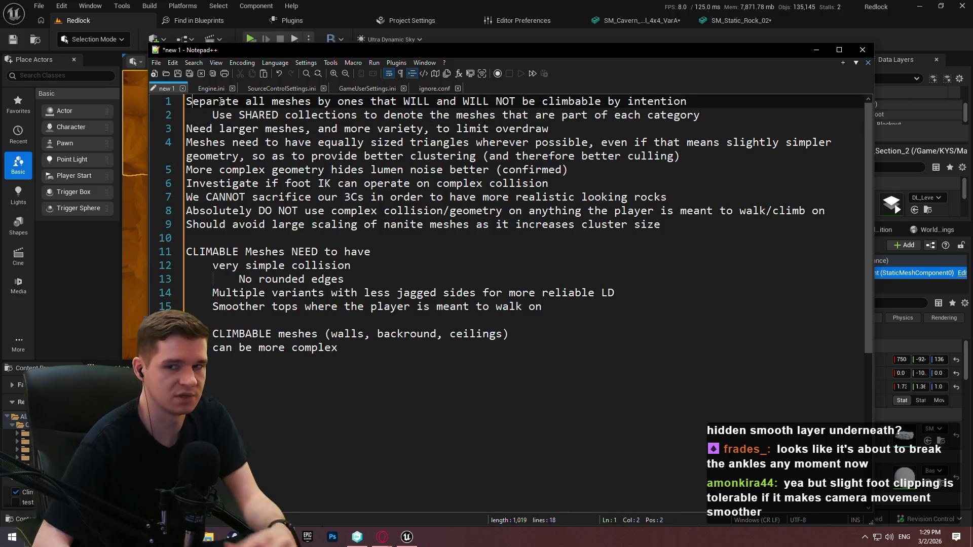
{"action": "key", "text": "Return"}
{"action": "key", "text": "Return"}
{"action": "left_click", "coordinate": [186, 101]}
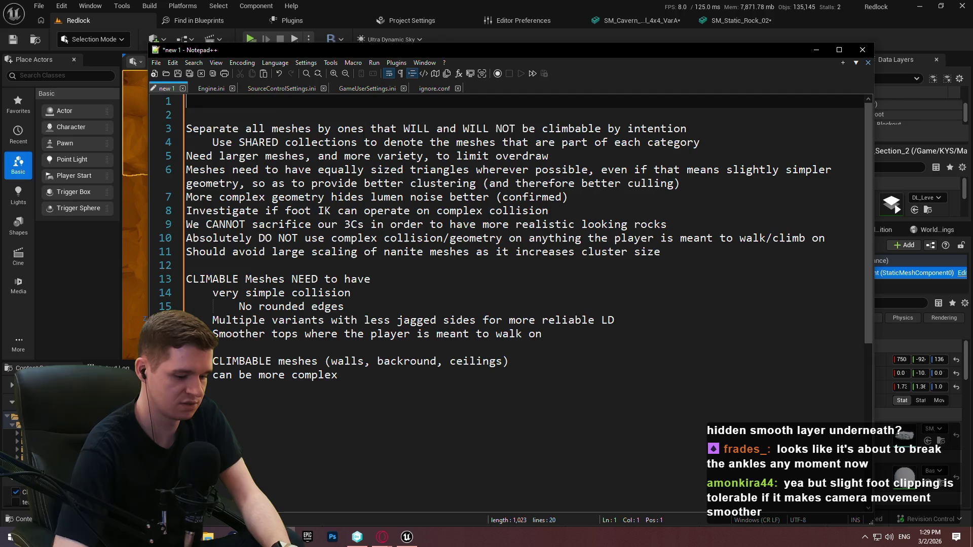
Write 'As expected, nanite issues are hard to trace/profile, and we should avoid the already known bad practices', then start an indented line
{"action": "type", "text": "nanite is"}
{"action": "key", "text": "BackSpace"}
{"action": "key", "text": "BackSpace"}
{"action": "key", "text": "BackSpace"}
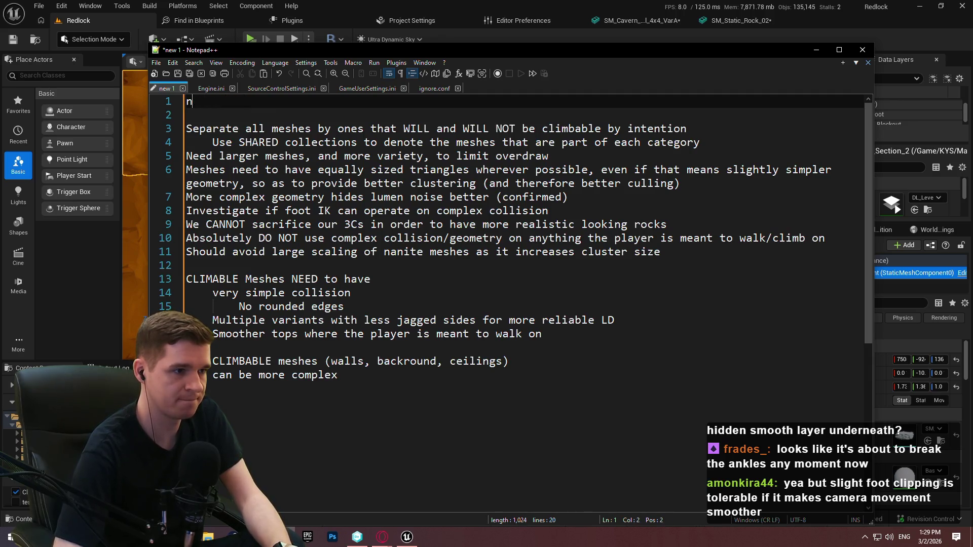
{"action": "type", "text": "xpected, nanite i"}
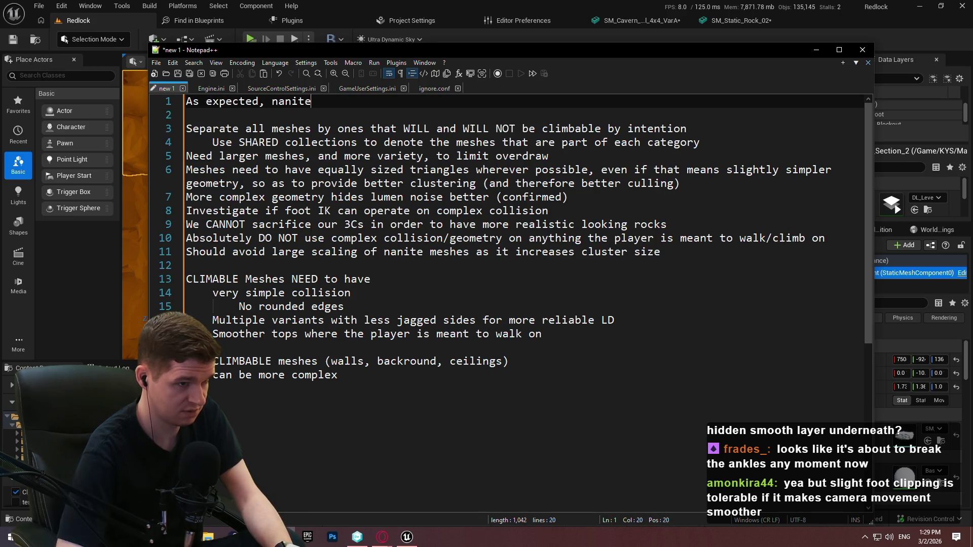
{"action": "type", "text": "s hard to t"}
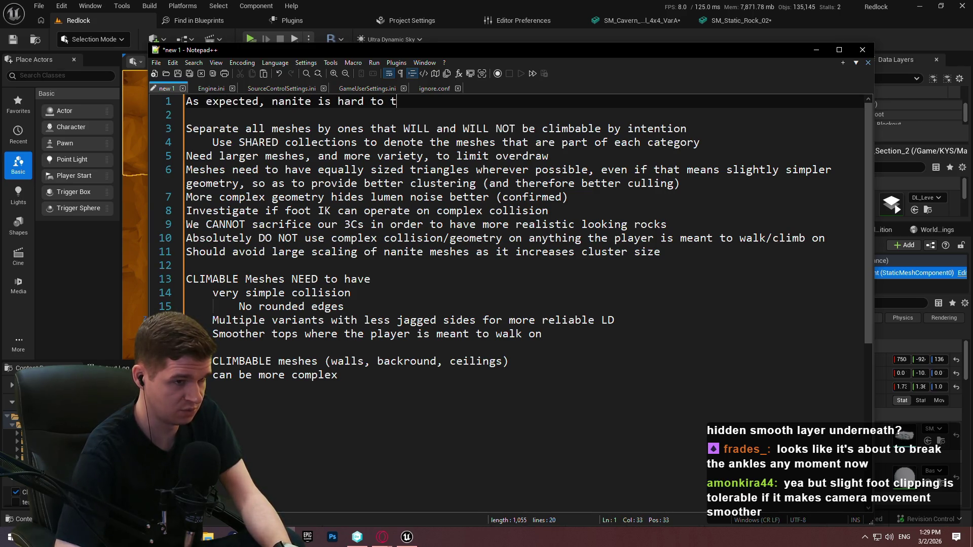
{"action": "type", "text": "race/pr"}
{"action": "key", "text": "BackSpace"}
{"action": "type", "text": "file"}
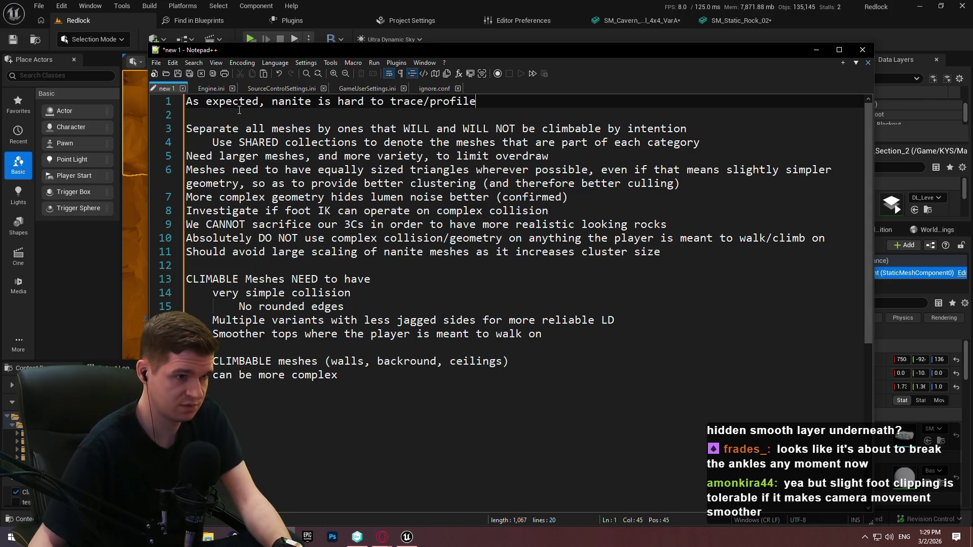
{"action": "left_click", "coordinate": [331, 103]}
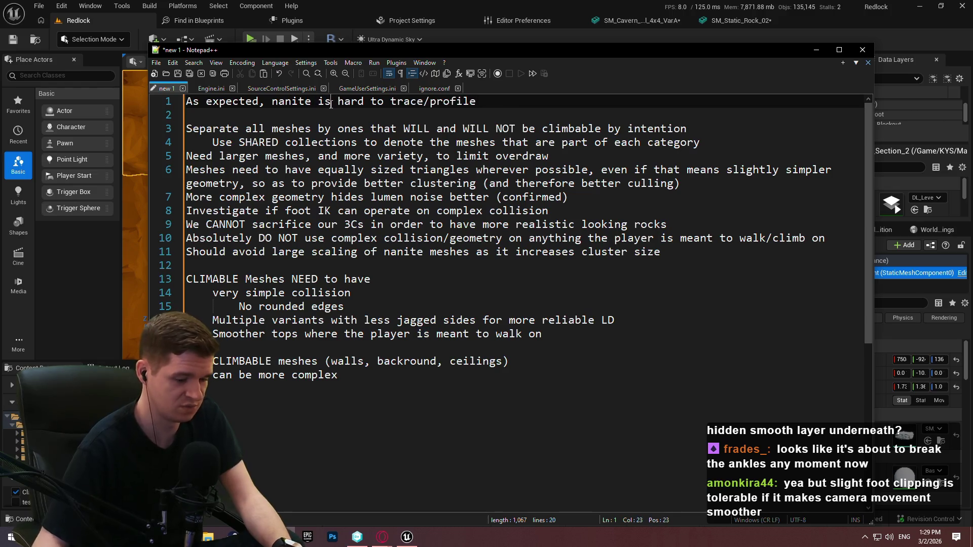
{"action": "type", "text": "sues are"}
{"action": "key", "text": "End"}
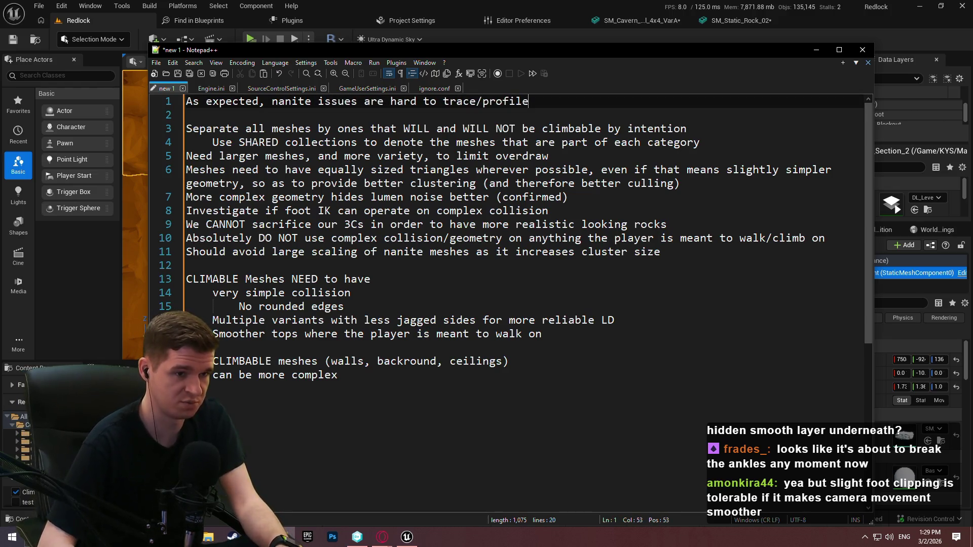
{"action": "type", "text": ", and we should avoid the "}
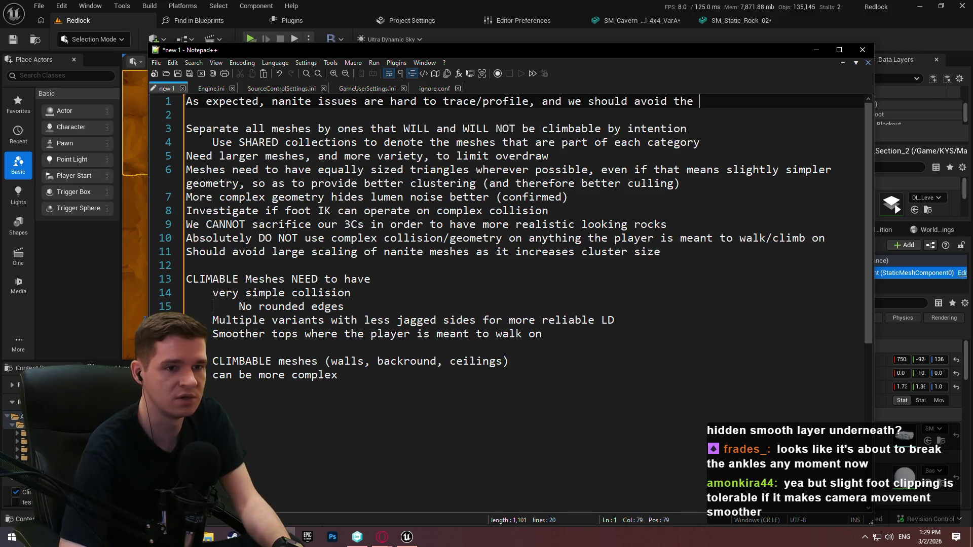
{"action": "type", "text": "already"}
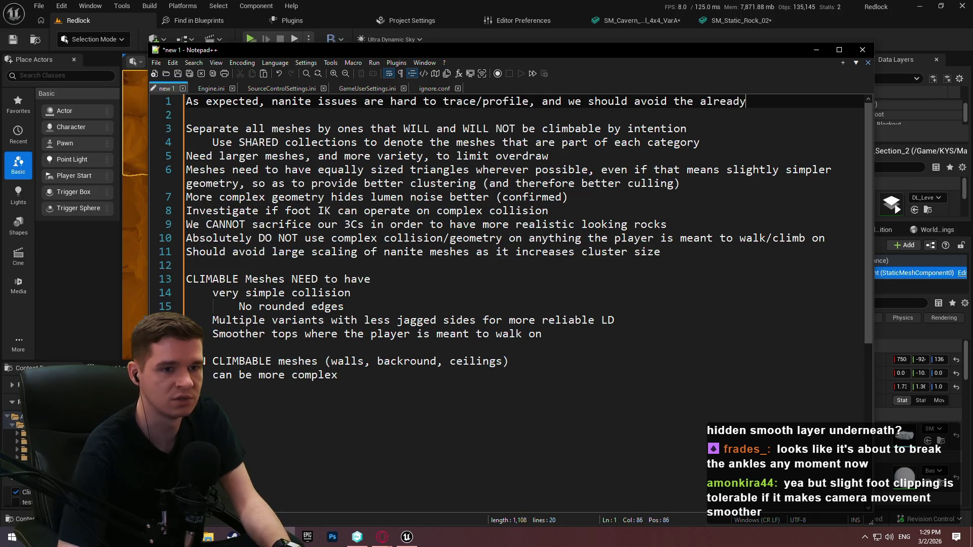
{"action": "type", "text": " known bad pra"}
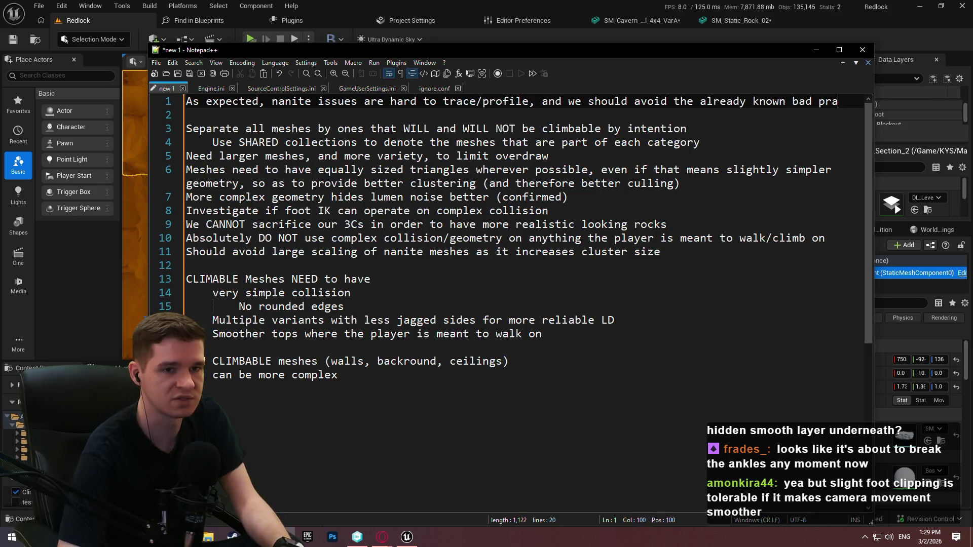
{"action": "type", "text": "ctices:"}
{"action": "key", "text": "Return"}
{"action": "key", "text": "Tab"}
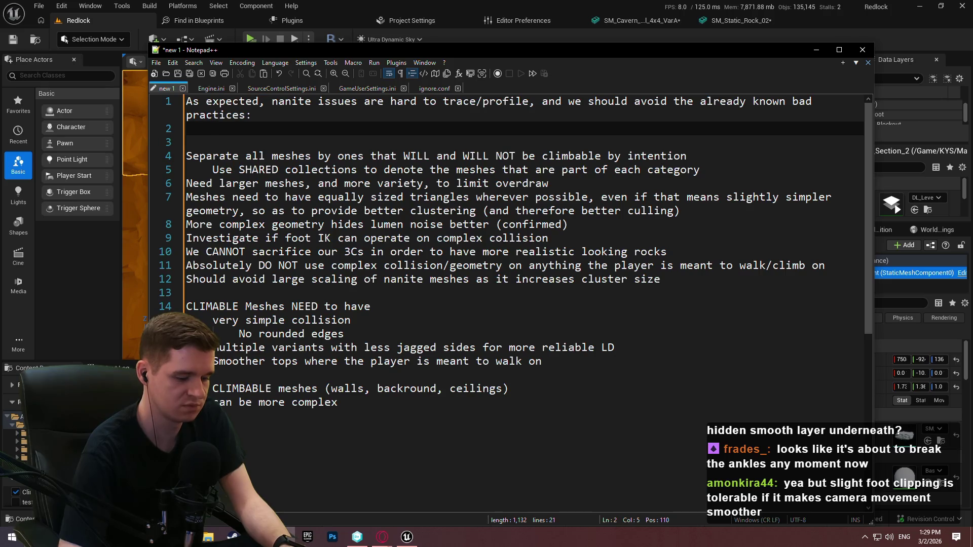
List 'Lots of overdraw', 'Masked materials' and 'Poor triangle sizes and clustering' on separate lines
{"action": "type", "text": "Lots "}
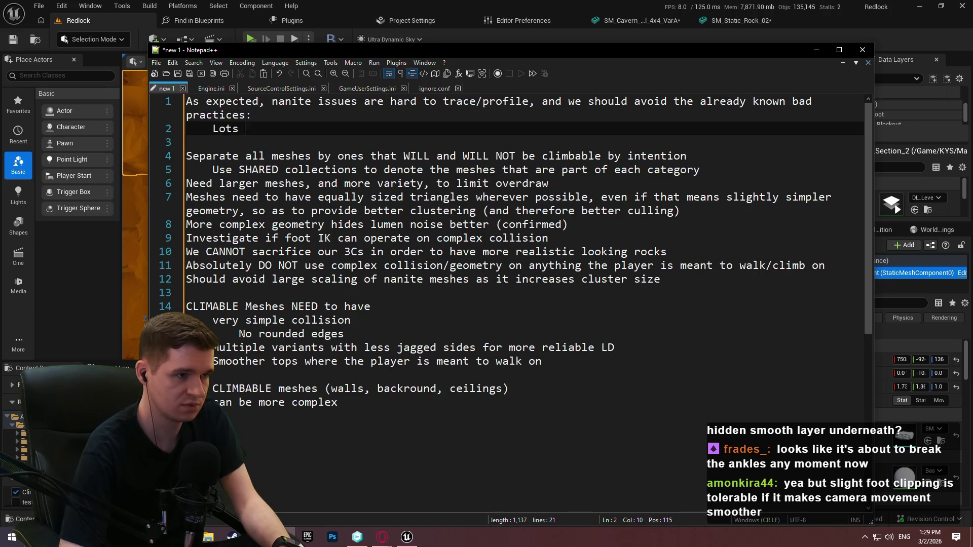
{"action": "type", "text": "of overdraw"}
{"action": "key", "text": "Return"}
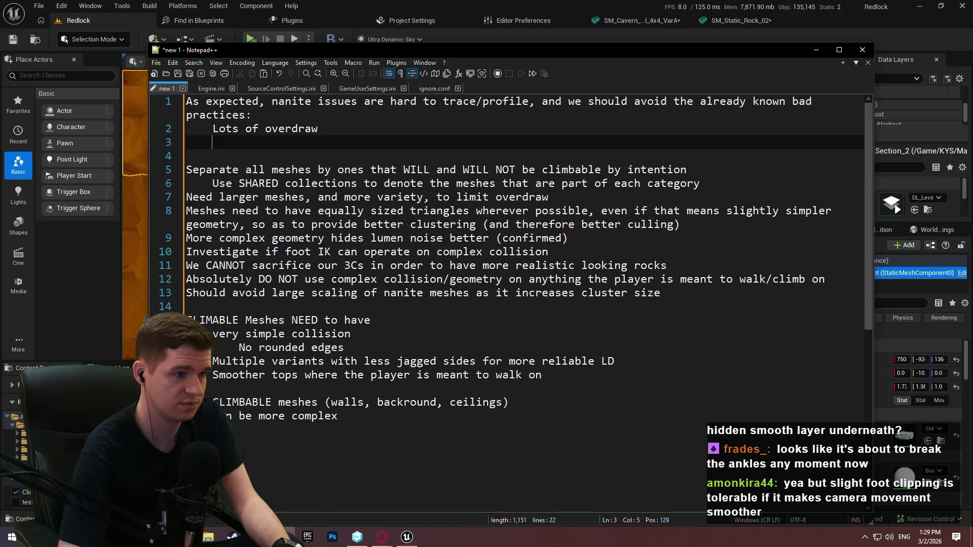
{"action": "type", "text": "Masked materials"}
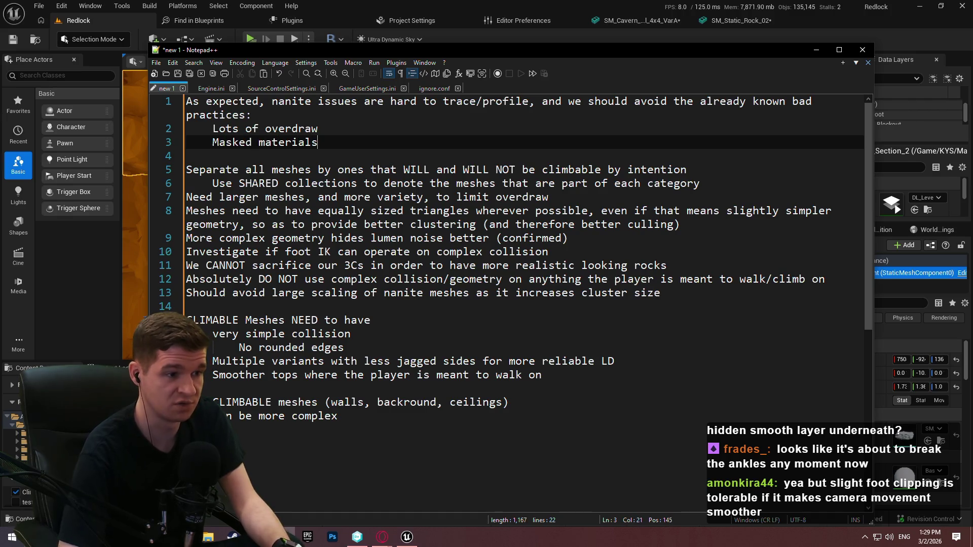
{"action": "key", "text": "Return"}
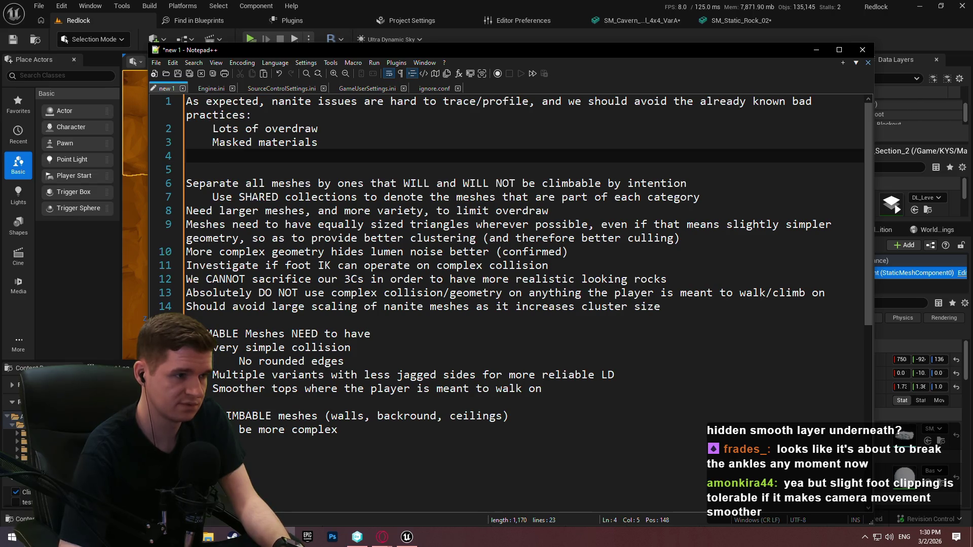
{"action": "type", "text": "Poor triangle"}
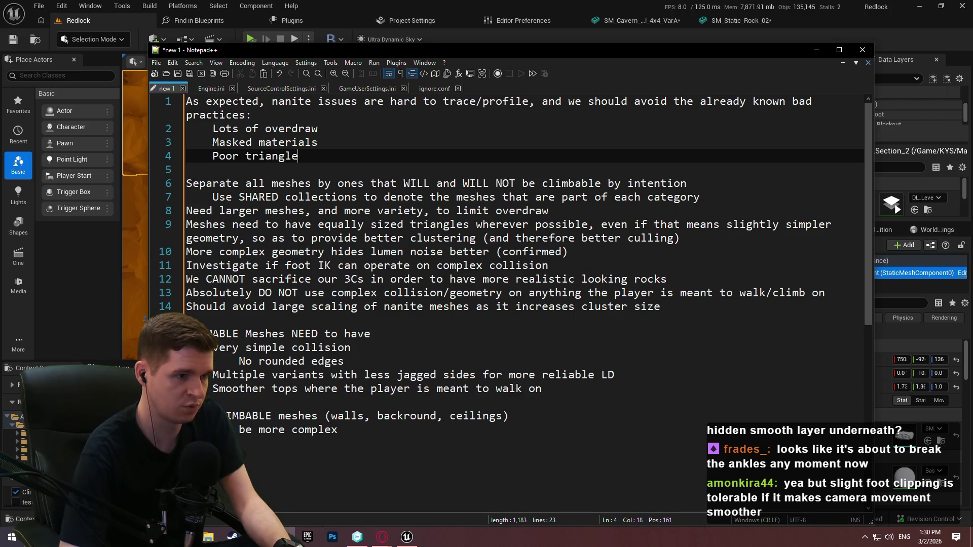
{"action": "type", "text": "sizes and clustering"}
Replace 'Poor' with 'Non-uniform' in the triangle sizes and clustering item
{"action": "double_click", "coordinate": [225, 143]}
{"action": "double_click", "coordinate": [222, 156]}
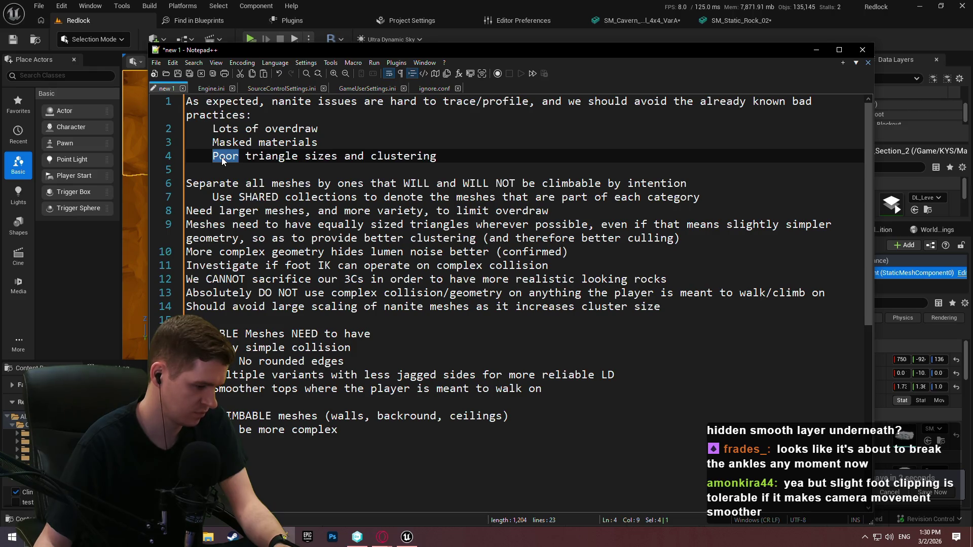
{"action": "type", "text": "Nonun"}
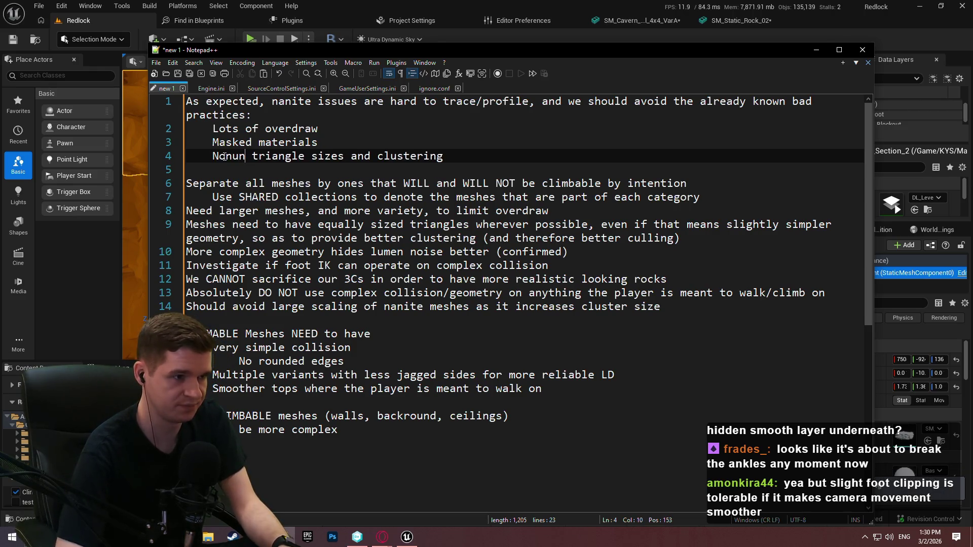
{"action": "type", "text": "iform"}
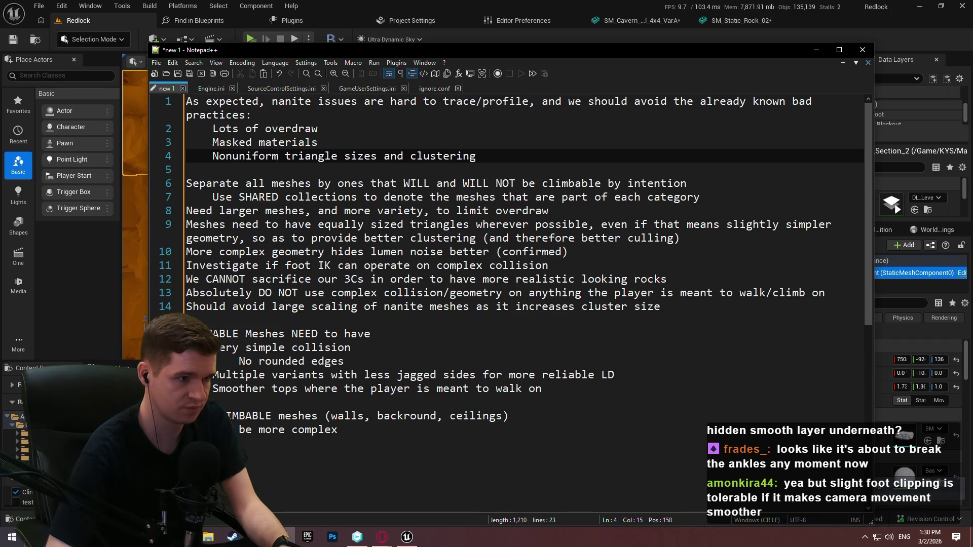
{"action": "key", "text": "Left"}
{"action": "key", "text": "Left"}
{"action": "type", "text": "-"}
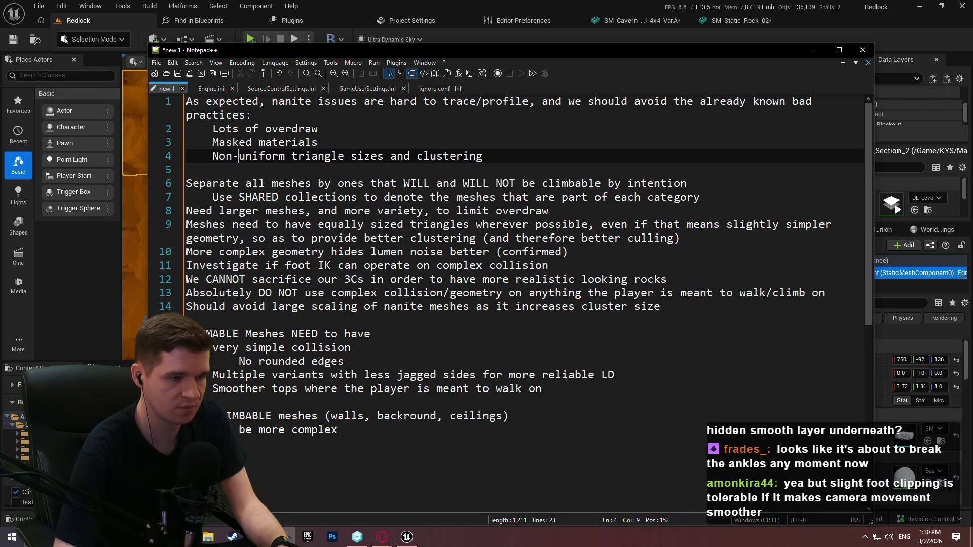
{"action": "key", "text": "End"}
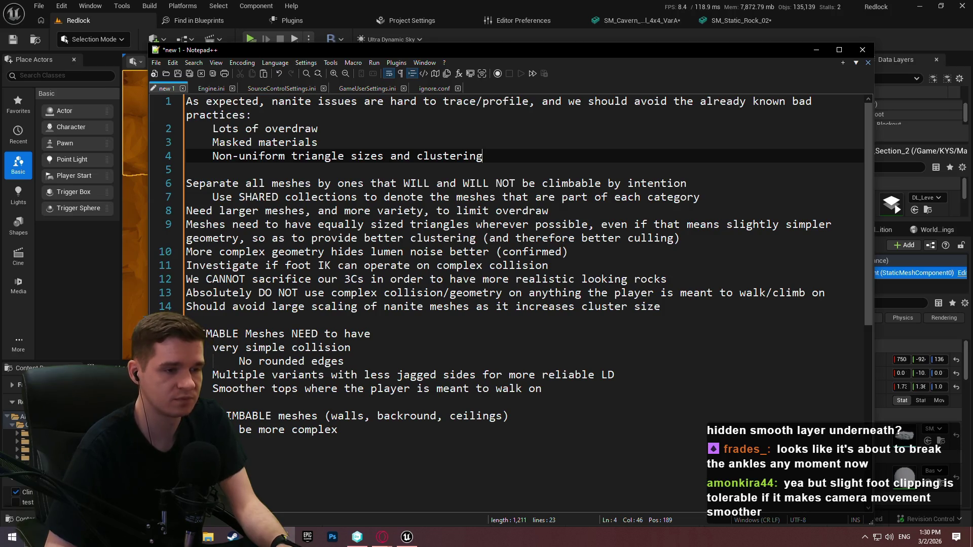
Start a new item reading 'Too many instances that are separated and not in'
{"action": "key", "text": "Return"}
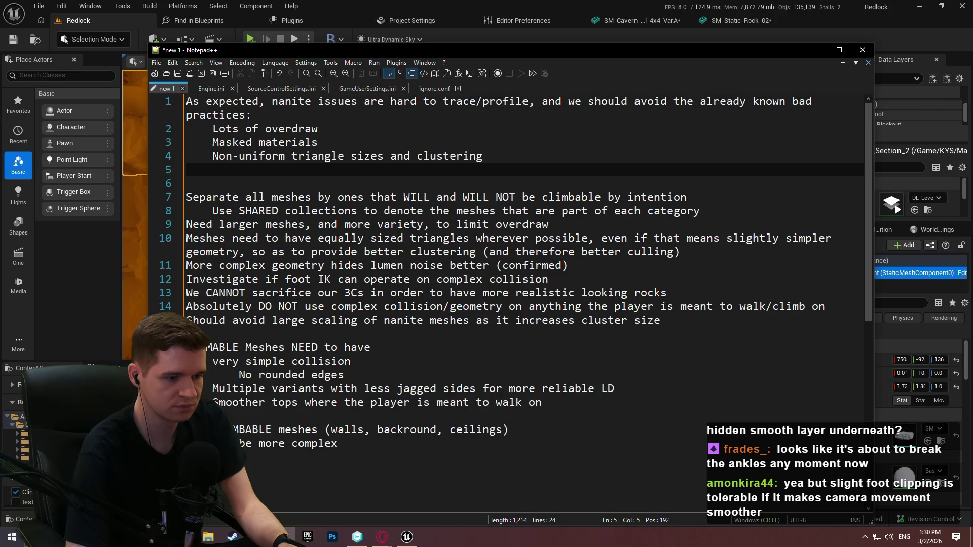
{"action": "type", "text": "Too many "}
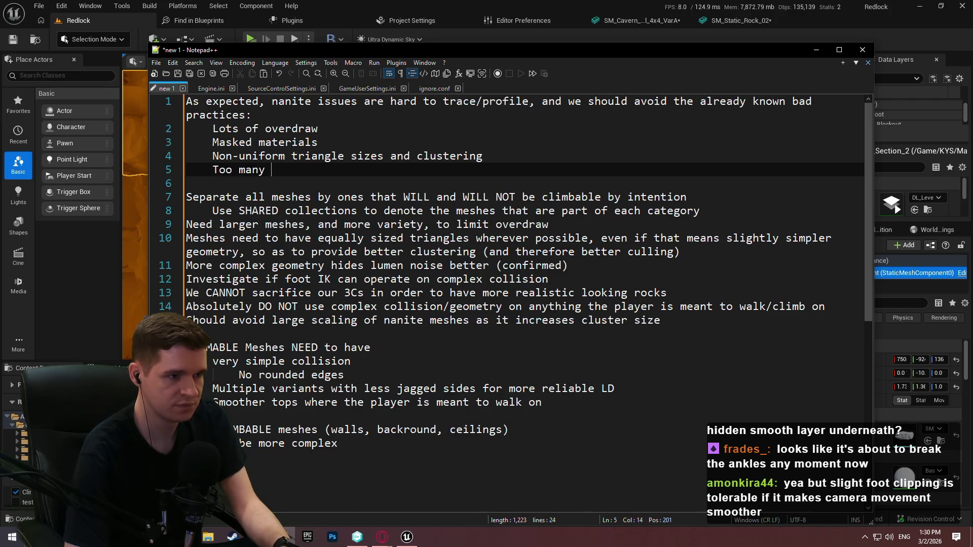
{"action": "type", "text": "instances "}
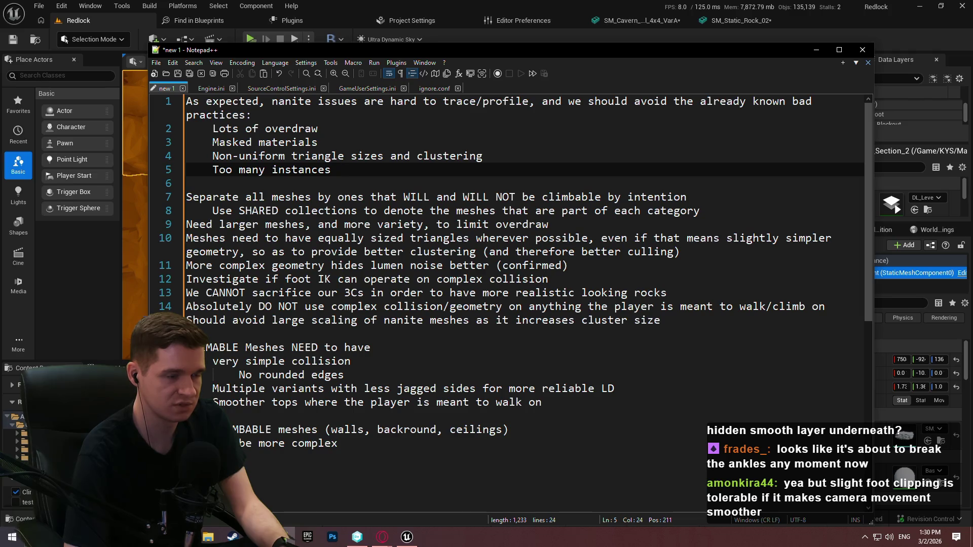
{"action": "type", "text": "that are sep"}
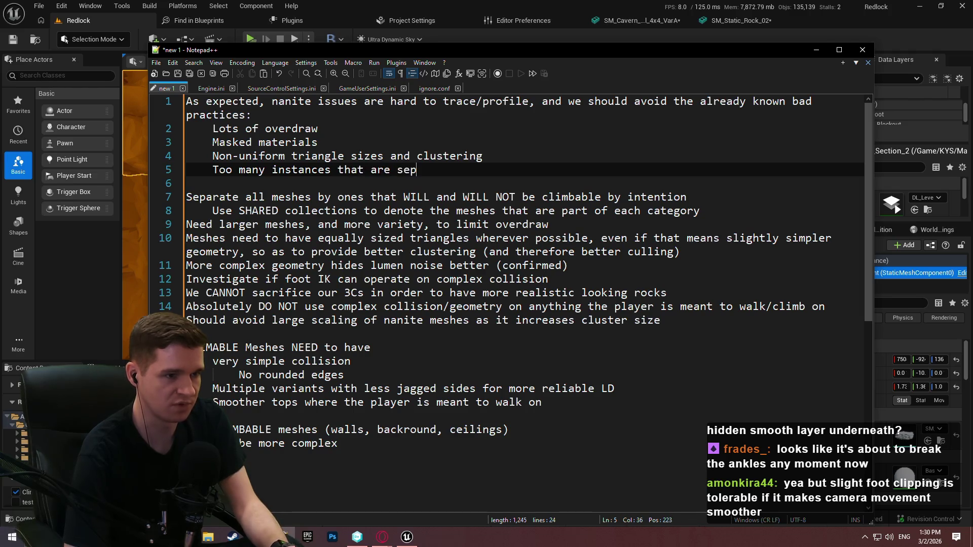
{"action": "type", "text": "arated and n"}
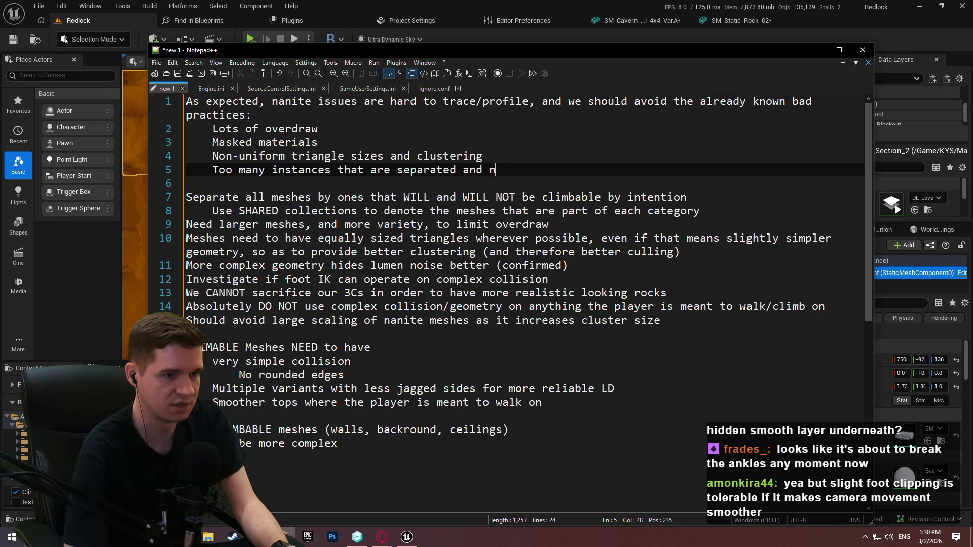
{"action": "type", "text": "ot in ISMs/HISMs/PLAs"}
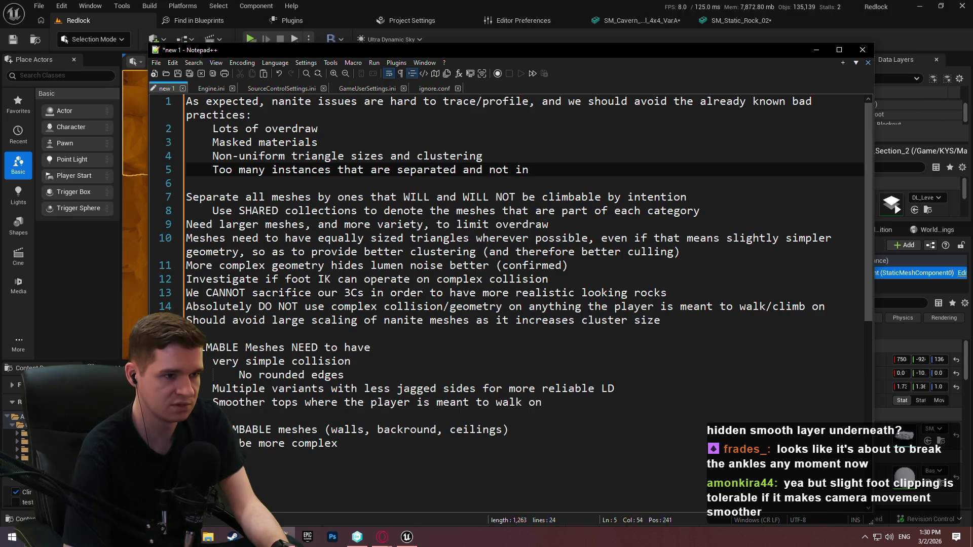
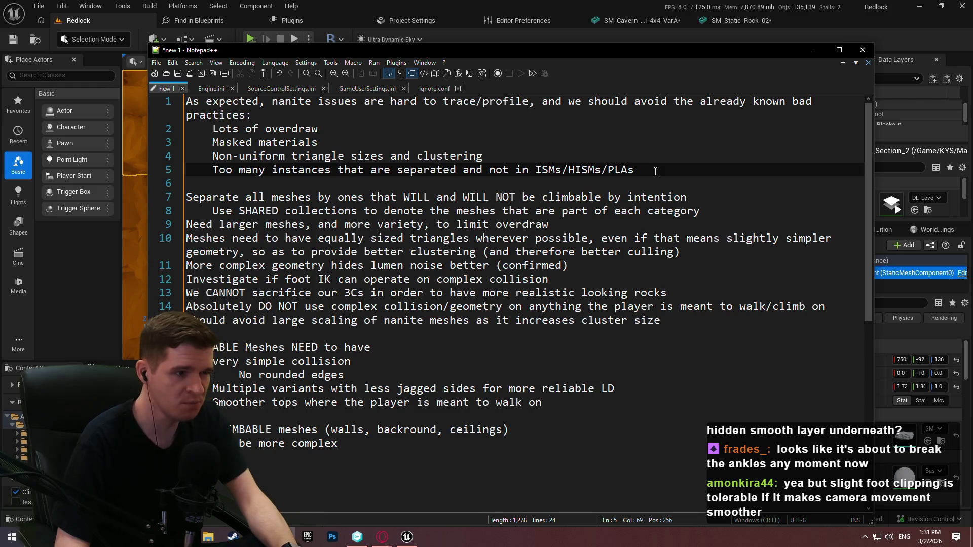
Add a sixth-line bullet saying low complexity meshes render faster as non-nanite, then return to Unreal
{"action": "key", "text": "Return"}
{"action": "type", "text": "Low complexity meshes (that would be faster to render non-nanite"}
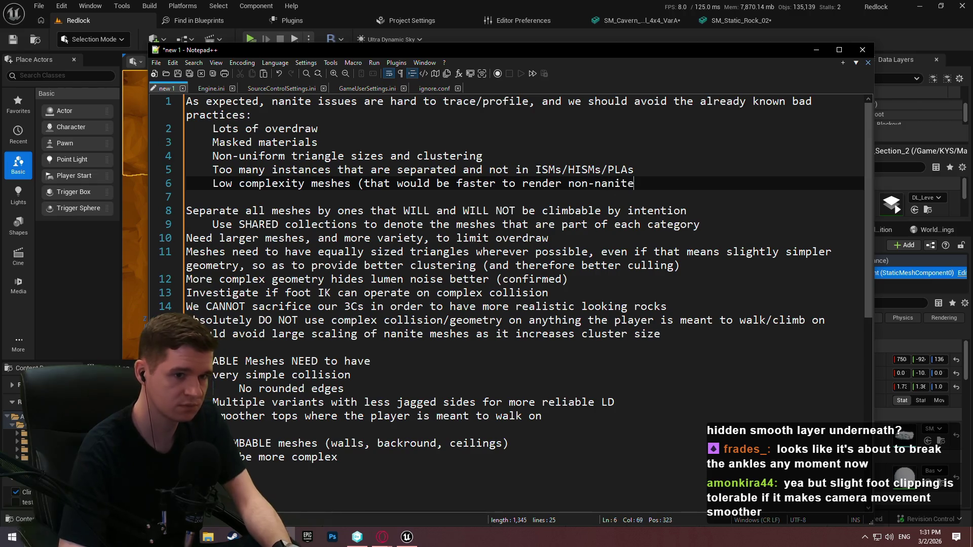
{"action": "type", "text": ")"}
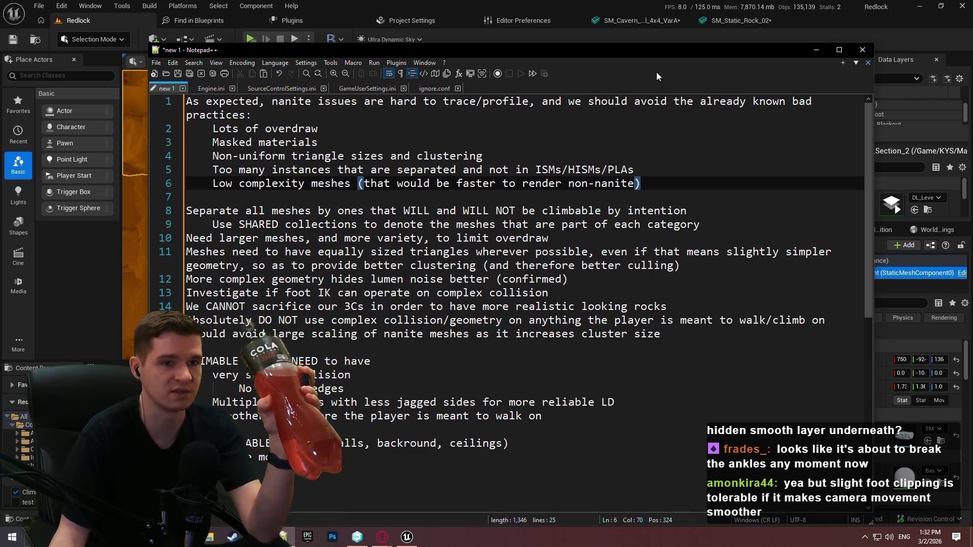
{"action": "left_click", "coordinate": [826, 25]}
{"action": "scroll", "coordinate": [501, 202], "scroll_direction": "up", "scroll_amount": 5}
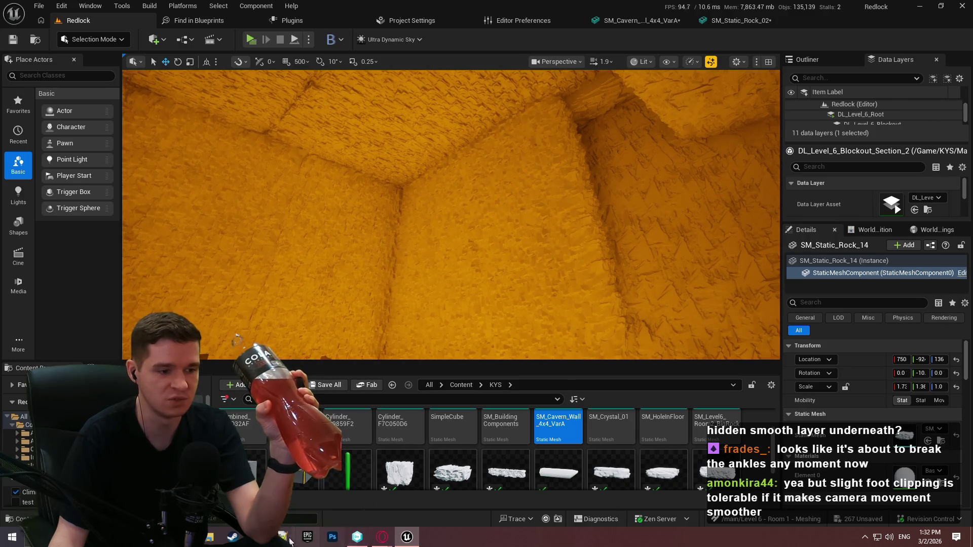
Select the five bad-practice lines 2–6 in the nanite notes, then return to Unreal
{"action": "key", "text": "alt+Tab"}
{"action": "mouse_move", "coordinate": [641, 184]}
{"action": "left_mouse_down"}
{"action": "mouse_move", "coordinate": [162, 116]}
{"action": "mouse_move", "coordinate": [115, 127]}
{"action": "left_mouse_up"}
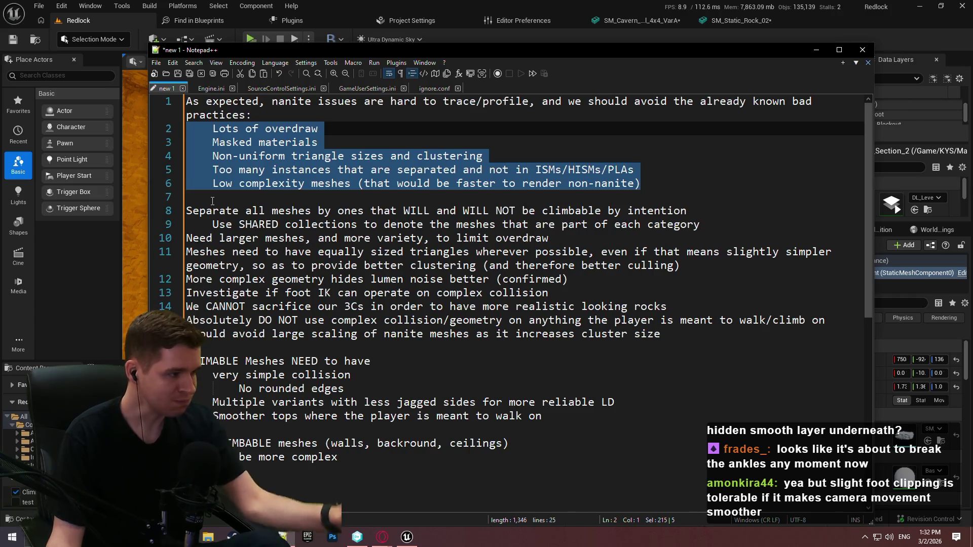
{"action": "left_click", "coordinate": [795, 30]}
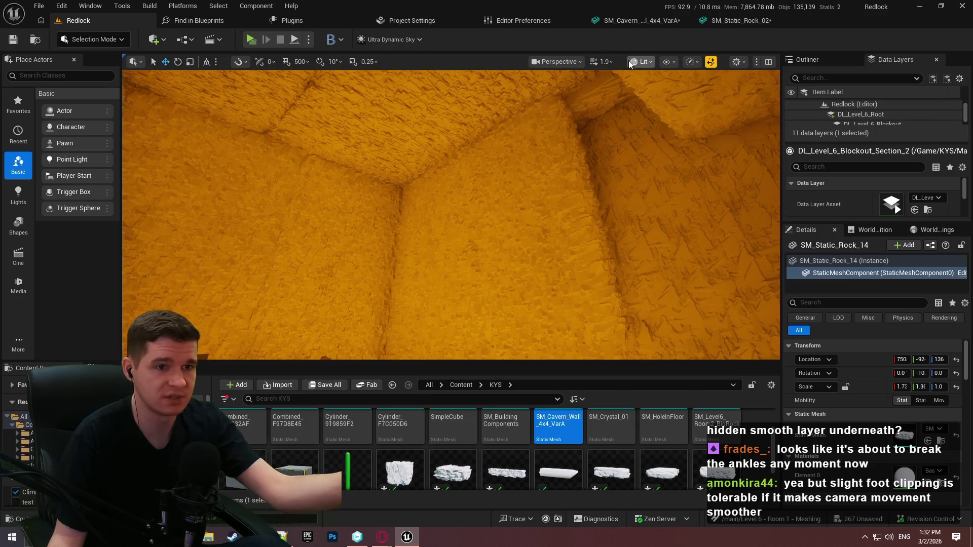
Switch the viewport to the Nanite Visualization > Clusters view mode
{"action": "left_click", "coordinate": [641, 61]}
{"action": "mouse_move", "coordinate": [663, 229]}
{"action": "mouse_move", "coordinate": [689, 275]}
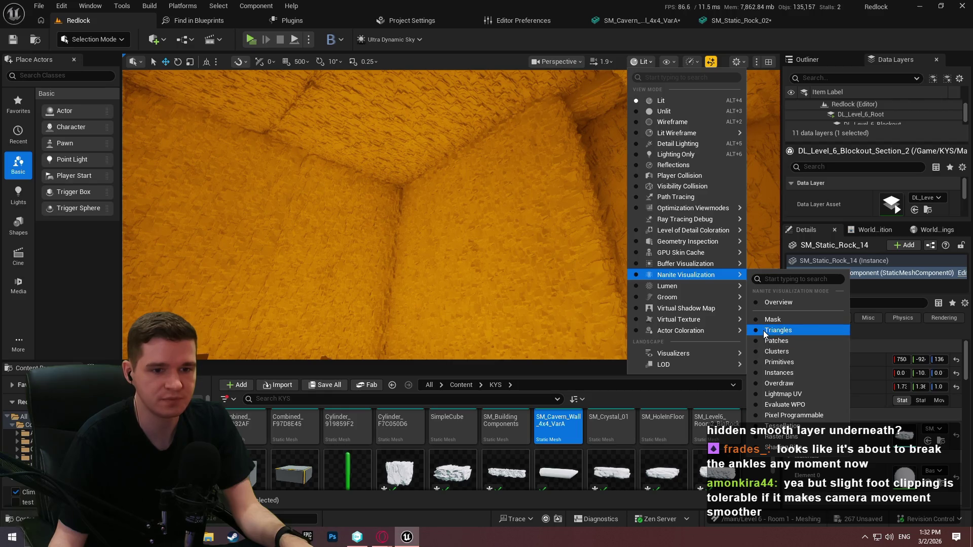
{"action": "left_click", "coordinate": [767, 352]}
Fly up to the cavern wall and switch to the Nanite Overdraw visualization
{"action": "left_click_drag", "start_coordinate": [451, 213], "coordinate": [386, 213]}
{"action": "scroll", "coordinate": [398, 213], "scroll_direction": "down", "scroll_amount": 2}
{"action": "left_click", "coordinate": [623, 61]}
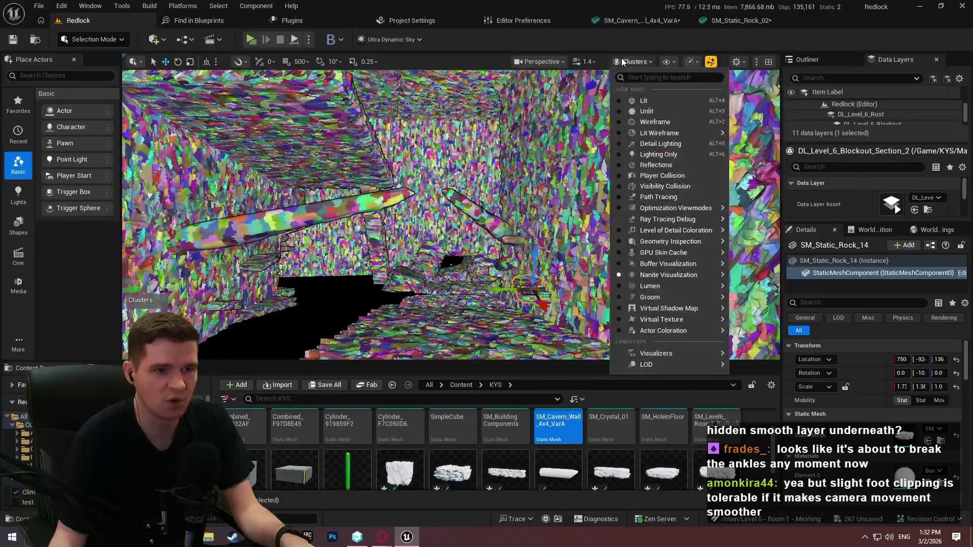
{"action": "mouse_move", "coordinate": [710, 275]}
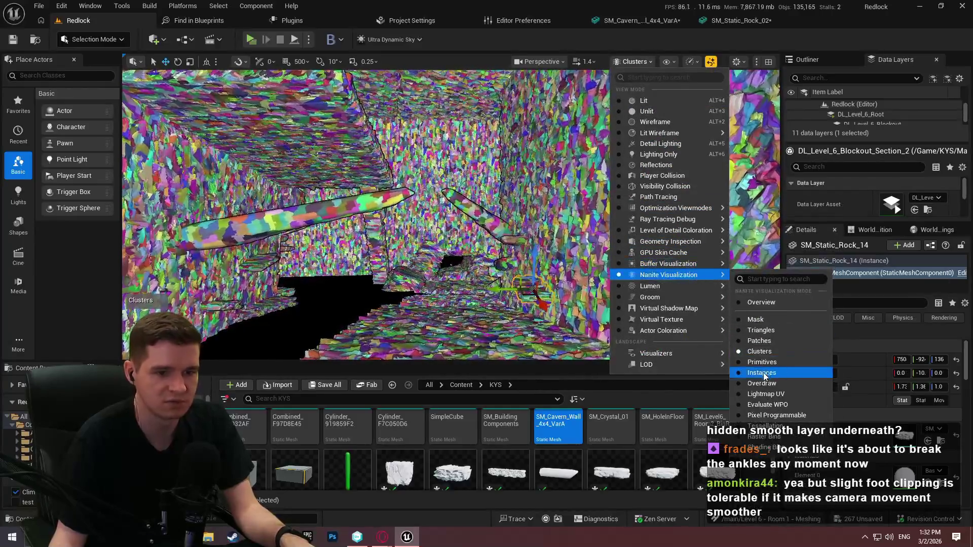
{"action": "left_click", "coordinate": [761, 383]}
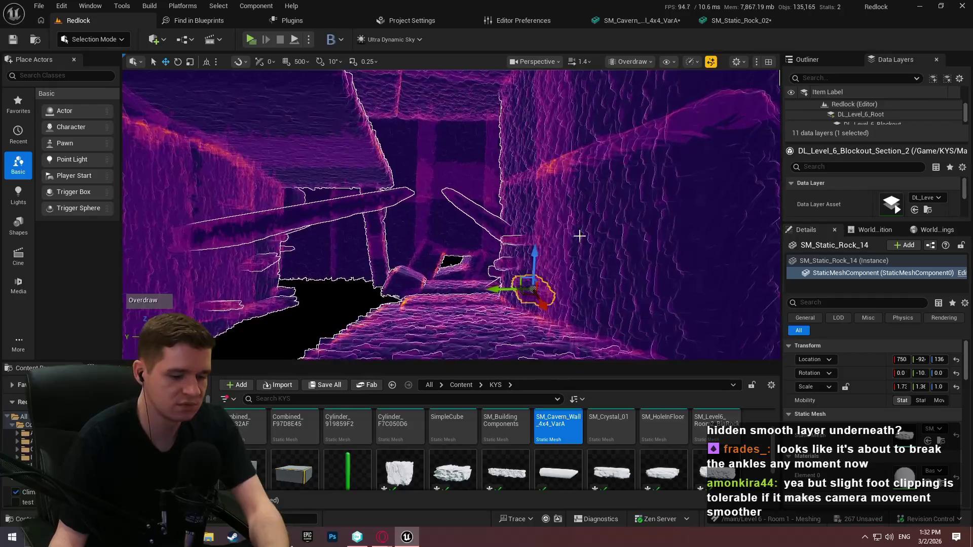
Fly around the cavern in F11 fullscreen with WASD to inspect the overdraw, then exit fullscreen
{"action": "key", "text": "F11"}
{"action": "key", "text": "w"}
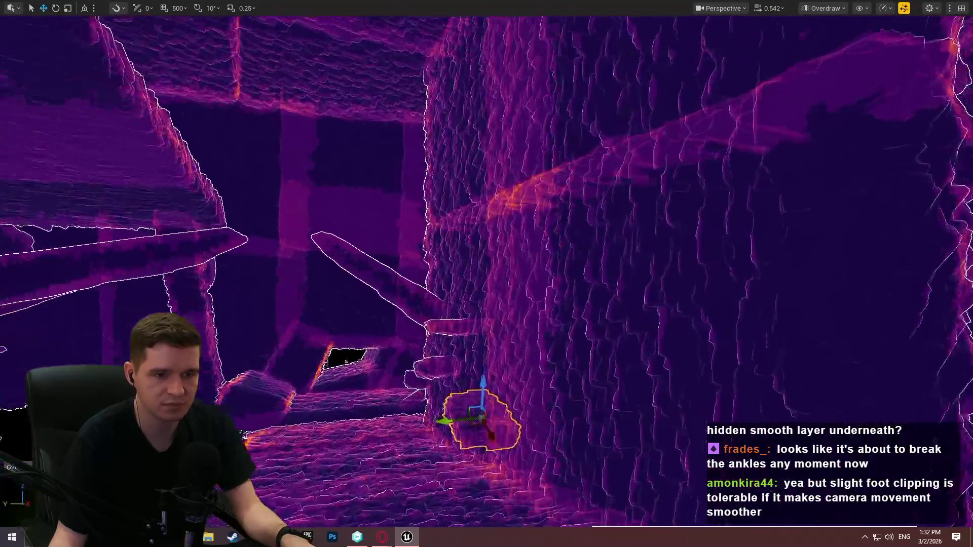
{"action": "scroll", "coordinate": [487, 274], "scroll_direction": "down", "scroll_amount": 2}
{"action": "key", "text": "s"}
{"action": "scroll", "coordinate": [486, 274], "scroll_direction": "up", "scroll_amount": 1}
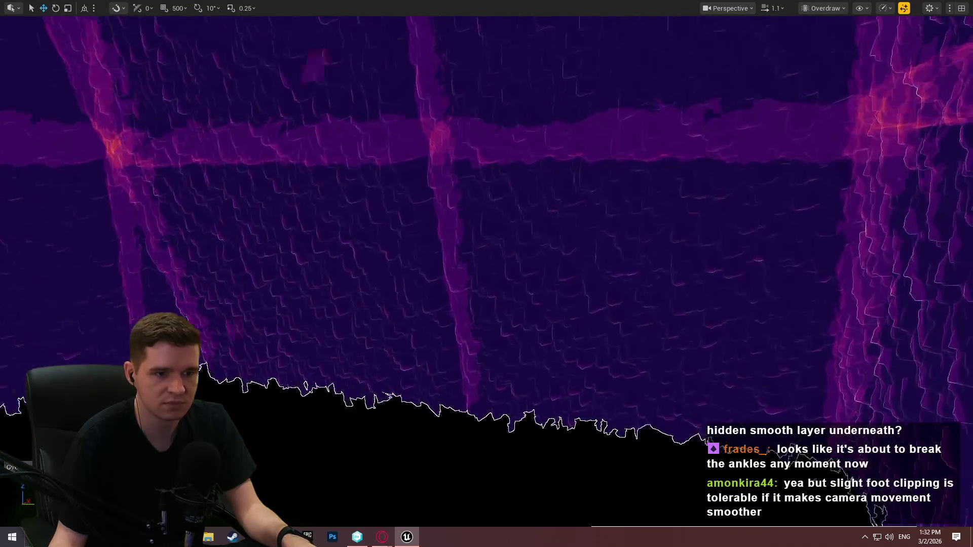
{"action": "key", "text": "s"}
{"action": "scroll", "coordinate": [486, 273], "scroll_direction": "up", "scroll_amount": 2}
{"action": "key", "text": "w"}
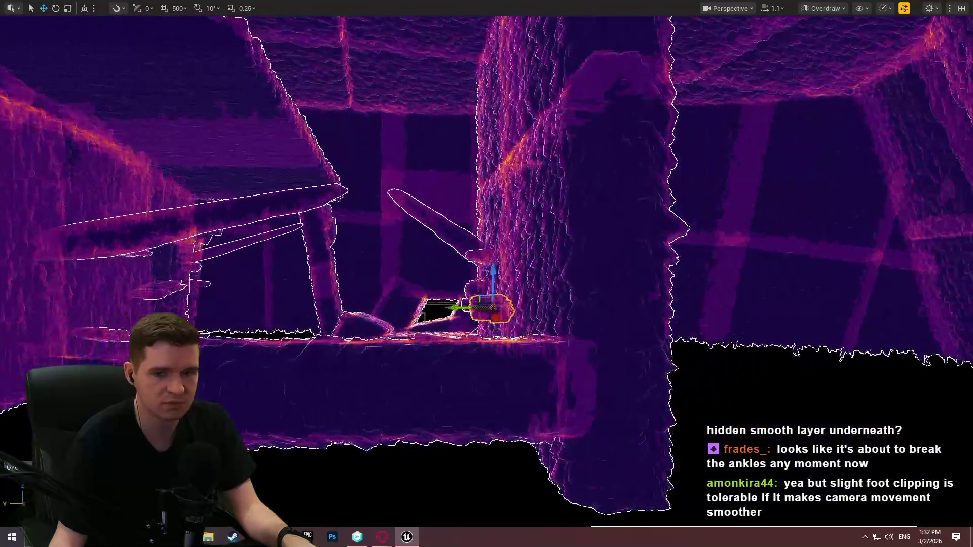
{"action": "key", "text": "s"}
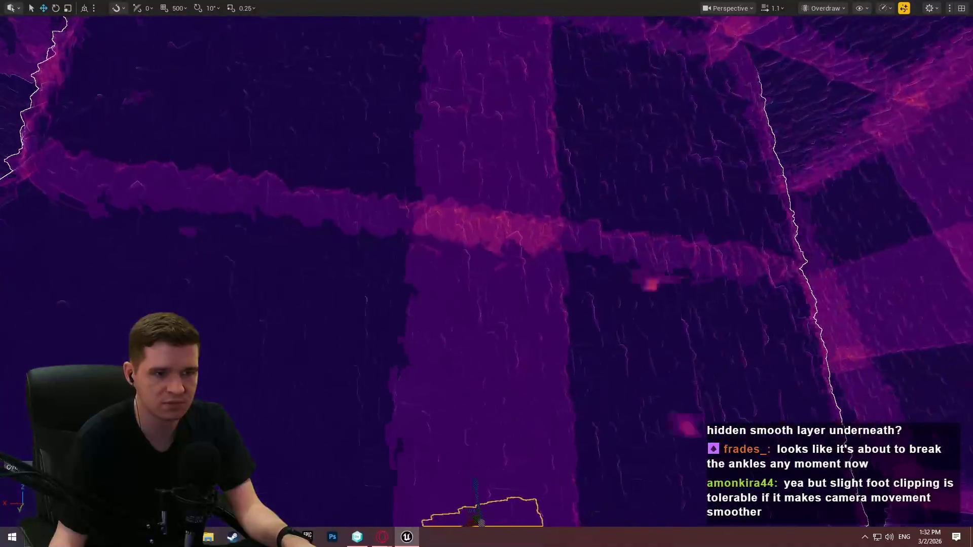
{"action": "key", "text": "w"}
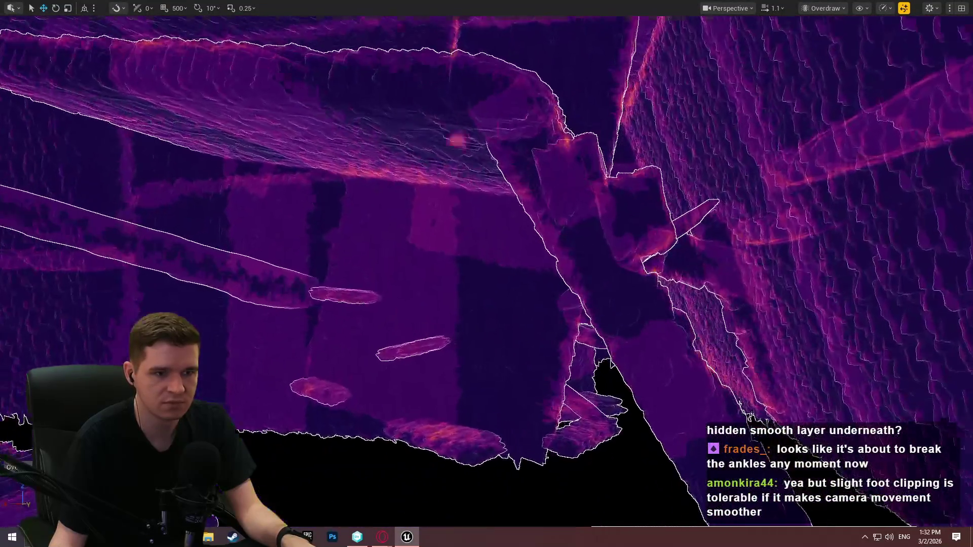
{"action": "key", "text": "s"}
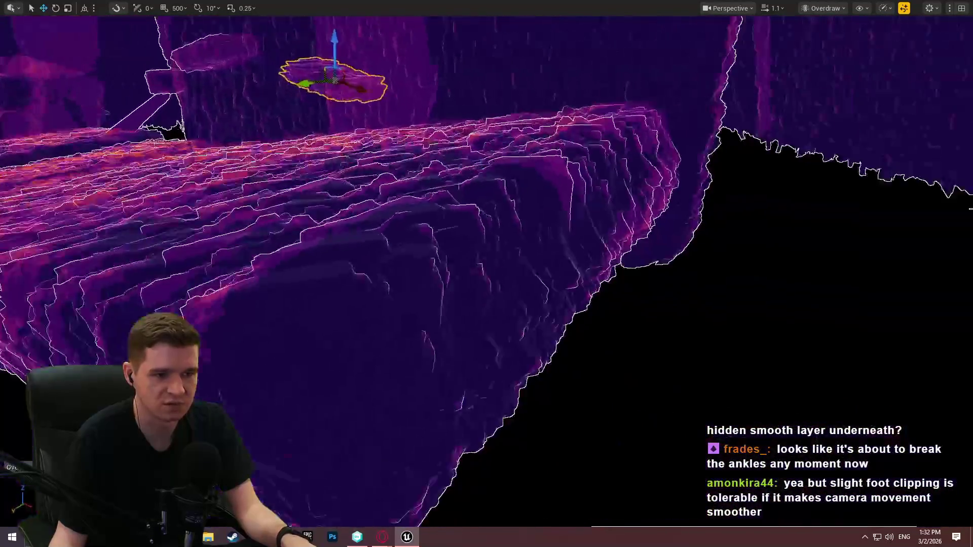
{"action": "key", "text": "s"}
{"action": "key", "text": "w"}
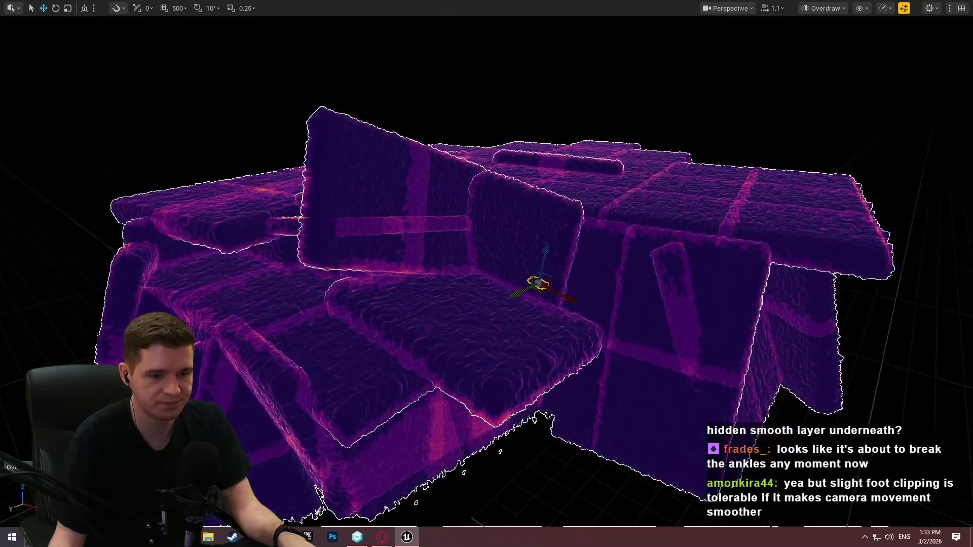
{"action": "scroll", "coordinate": [588, 198], "scroll_direction": "up", "scroll_amount": 5}
{"action": "key", "text": "F11"}
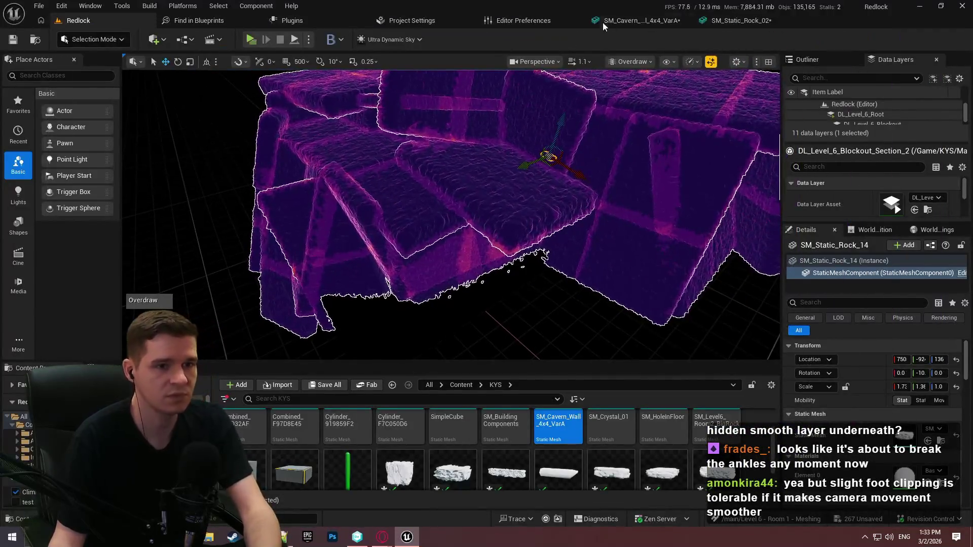
Set the viewport back to Lit, deselect the rock, and bring the nanite notes forward
{"action": "left_click", "coordinate": [632, 61]}
{"action": "left_click", "coordinate": [637, 101]}
{"action": "left_click_drag", "start_coordinate": [637, 98], "coordinate": [615, 144]}
{"action": "key", "text": "Escape"}
{"action": "mouse_move", "coordinate": [519, 166]}
{"action": "left_mouse_down"}
{"action": "mouse_move", "coordinate": [519, 76]}
{"action": "mouse_move", "coordinate": [436, 116]}
{"action": "left_mouse_up"}
{"action": "scroll", "coordinate": [451, 213], "scroll_direction": "up", "scroll_amount": 2}
{"action": "key", "text": "alt+Tab"}
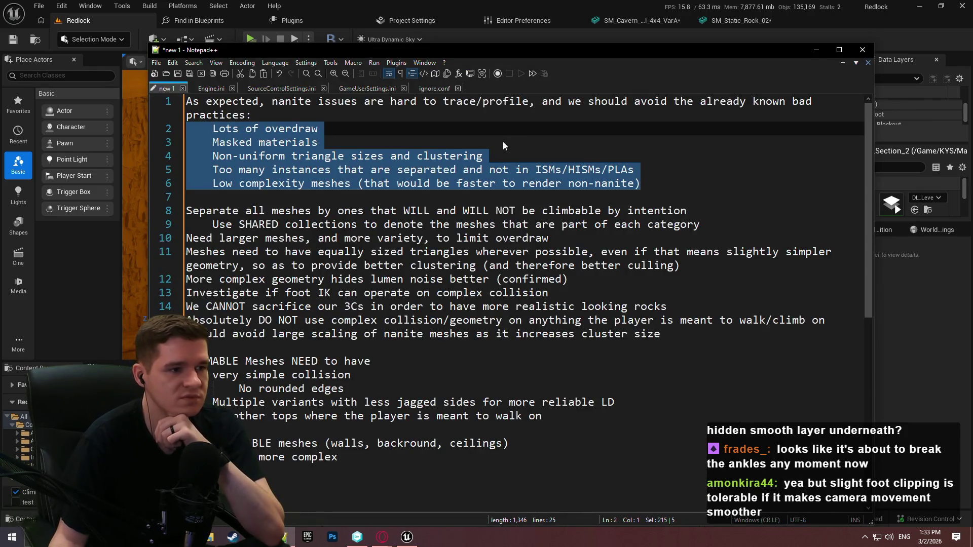
Save the notes to the Desktop as 'nanite findings march 2nd.txt'
{"action": "left_click", "coordinate": [503, 142]}
{"action": "left_click", "coordinate": [517, 265]}
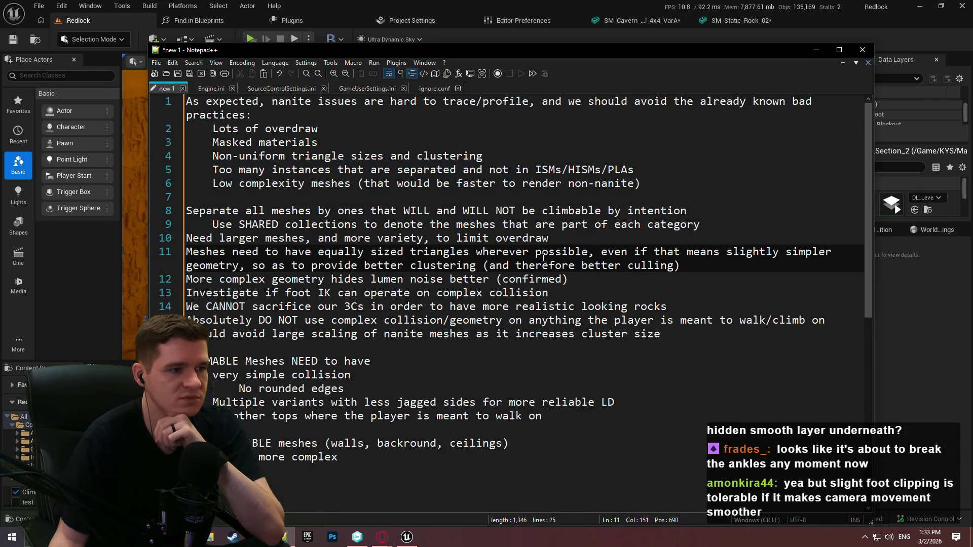
{"action": "left_click", "coordinate": [175, 76]}
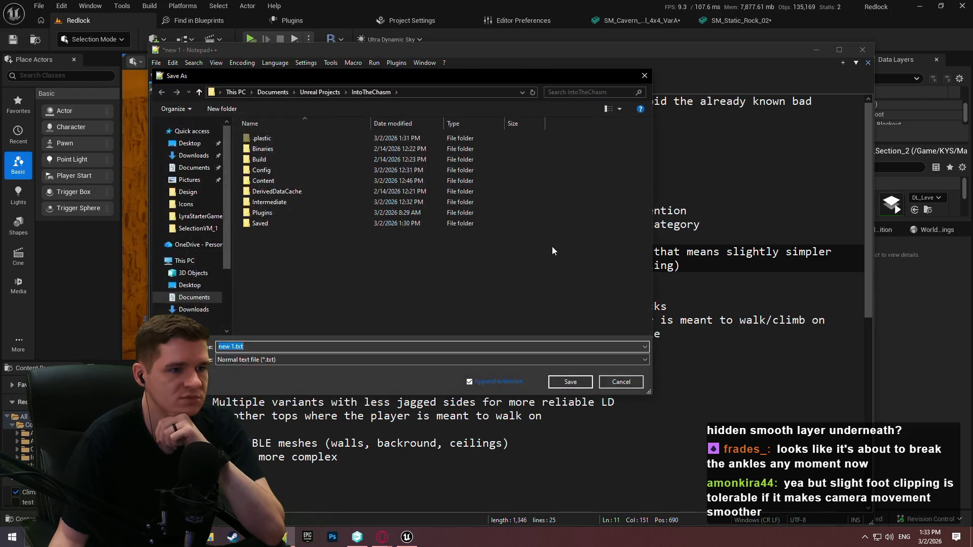
{"action": "left_click", "coordinate": [199, 147]}
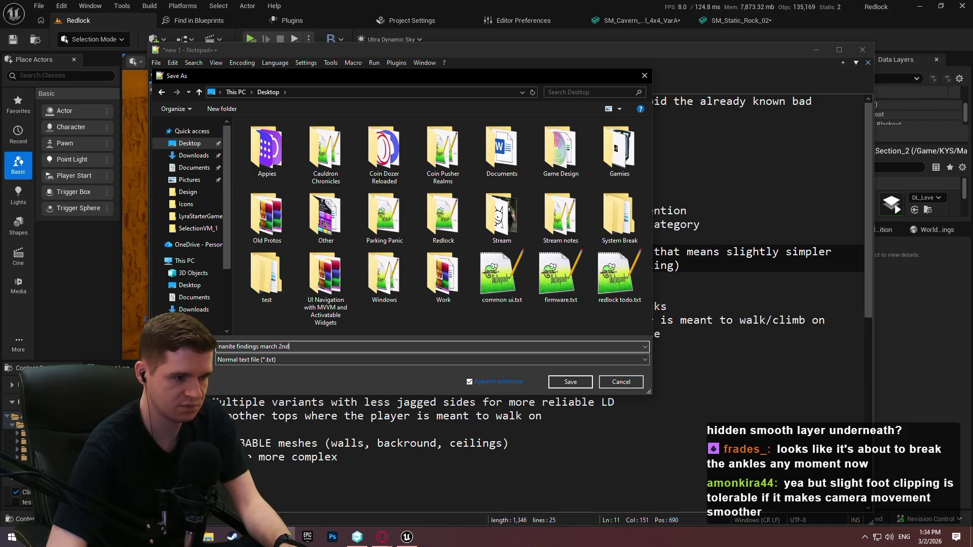
{"action": "key", "text": "Return"}
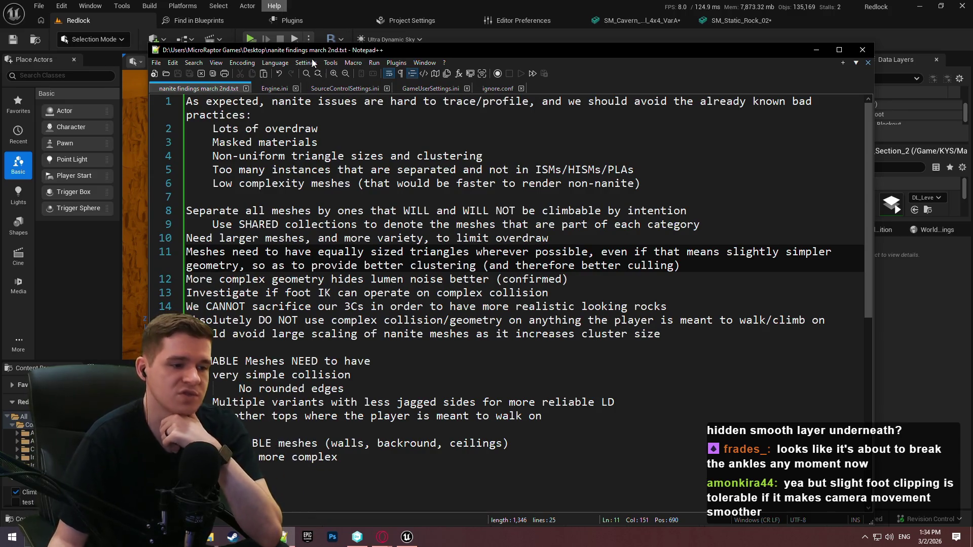
Close Notepad++, quit Unreal with Don't Save, close Explorer, and bring up version control
{"action": "left_click", "coordinate": [863, 51]}
{"action": "left_click", "coordinate": [971, 5]}
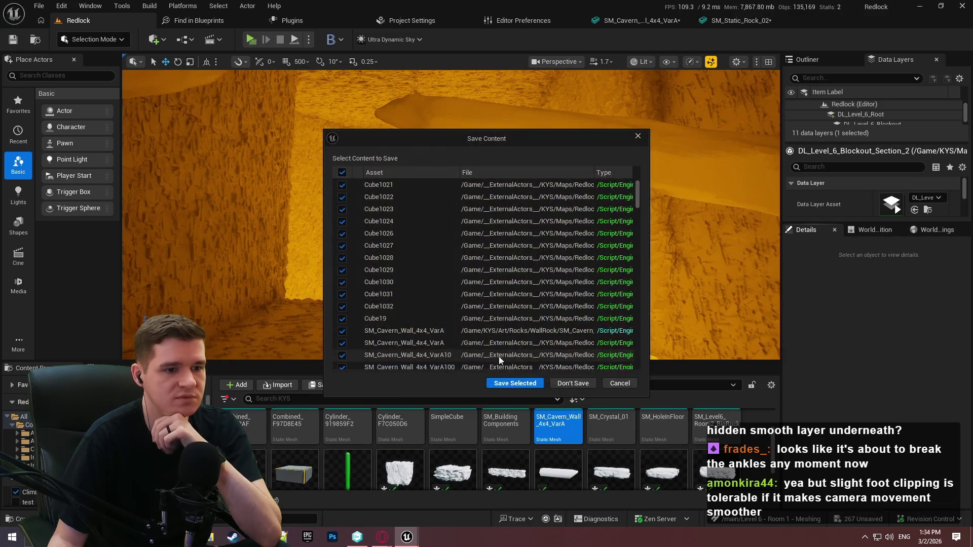
{"action": "left_click", "coordinate": [573, 386]}
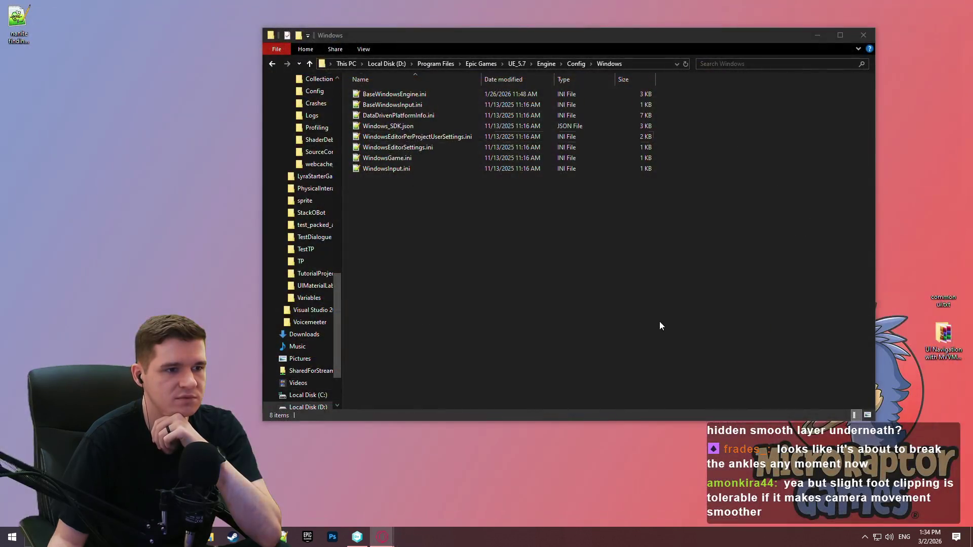
{"action": "left_click", "coordinate": [870, 37]}
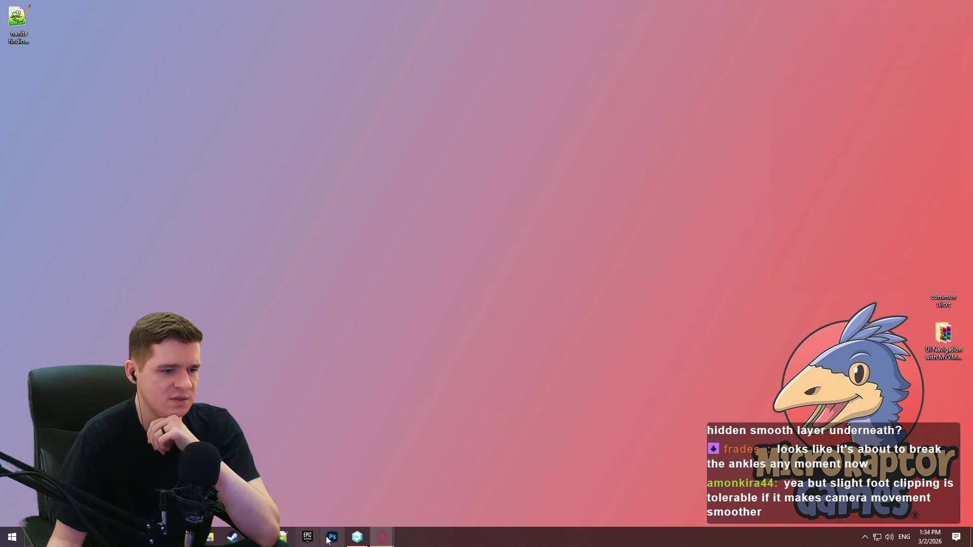
{"action": "left_click", "coordinate": [357, 536]}
In Pending Changes, undo all 18 changed items
{"action": "left_click", "coordinate": [56, 77]}
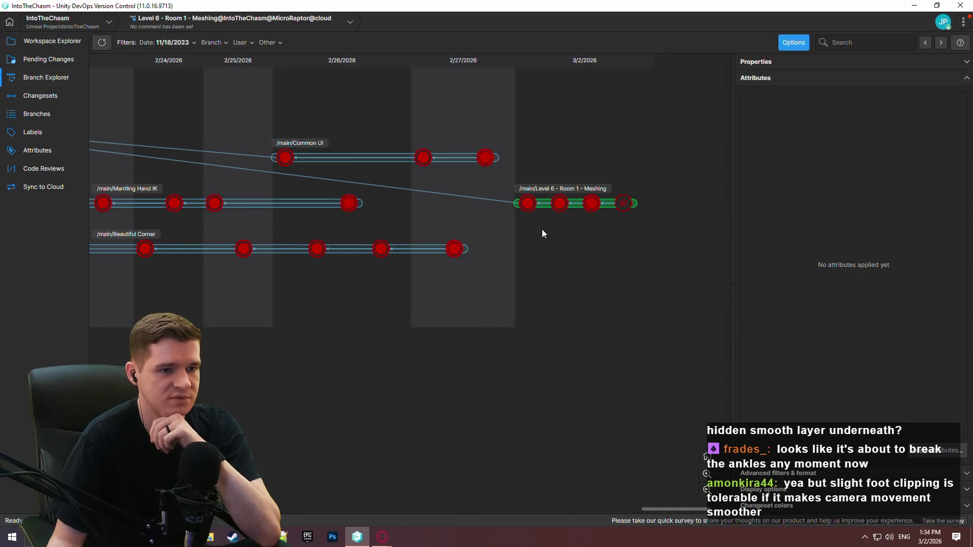
{"action": "left_click", "coordinate": [2, 61]}
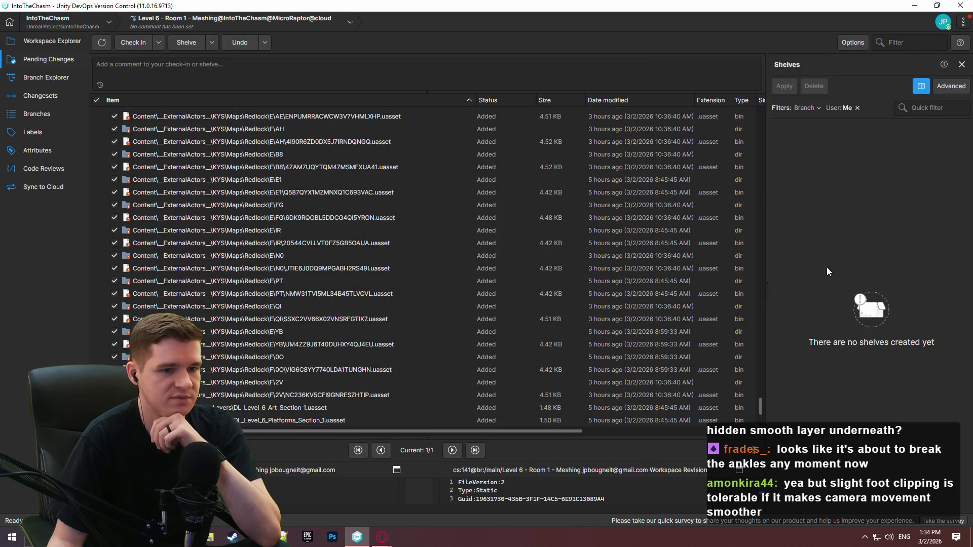
{"action": "left_click_drag", "start_coordinate": [760, 407], "coordinate": [798, 187]}
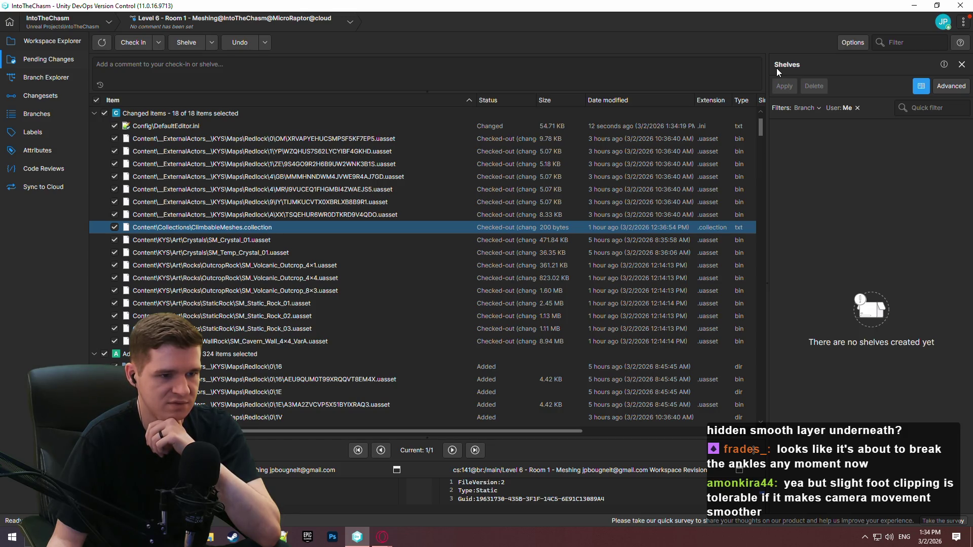
{"action": "mouse_move", "coordinate": [760, 126]}
{"action": "left_mouse_down"}
{"action": "mouse_move", "coordinate": [792, 430]}
{"action": "mouse_move", "coordinate": [788, 32]}
{"action": "left_mouse_up"}
{"action": "left_click", "coordinate": [57, 74]}
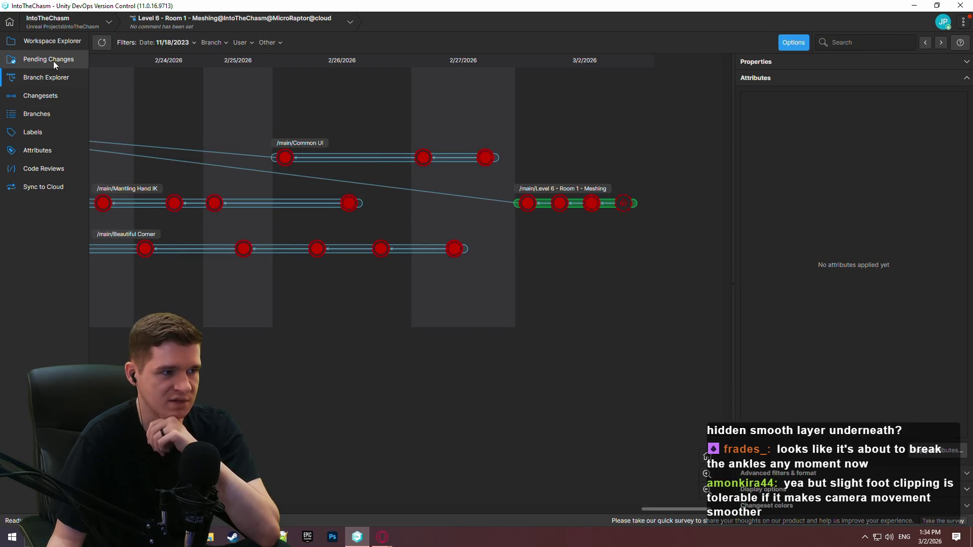
{"action": "left_click", "coordinate": [53, 61]}
{"action": "left_click", "coordinate": [247, 124]}
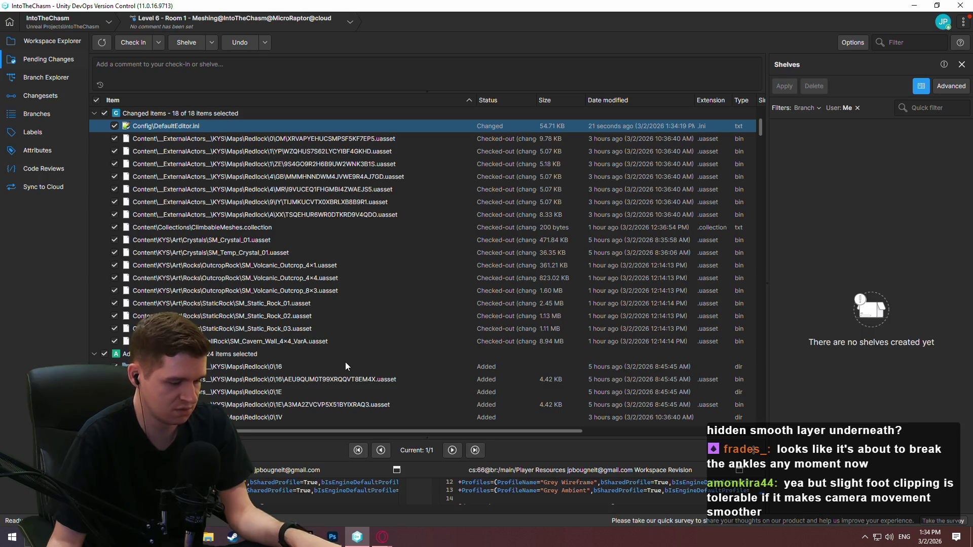
{"action": "left_click", "coordinate": [284, 338], "text": "shift"}
{"action": "right_click", "coordinate": [284, 338]}
{"action": "left_click", "coordinate": [335, 377]}
{"action": "left_click", "coordinate": [538, 287]}
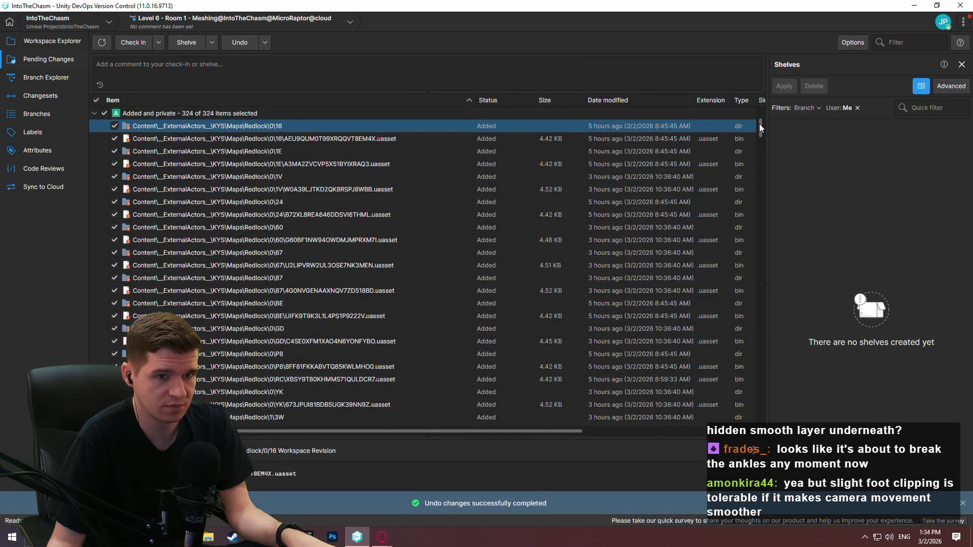
Select every added item from 0\16 to the last and undo them
{"action": "left_click_drag", "start_coordinate": [760, 124], "coordinate": [761, 436]}
{"action": "left_click", "coordinate": [344, 422], "text": "shift"}
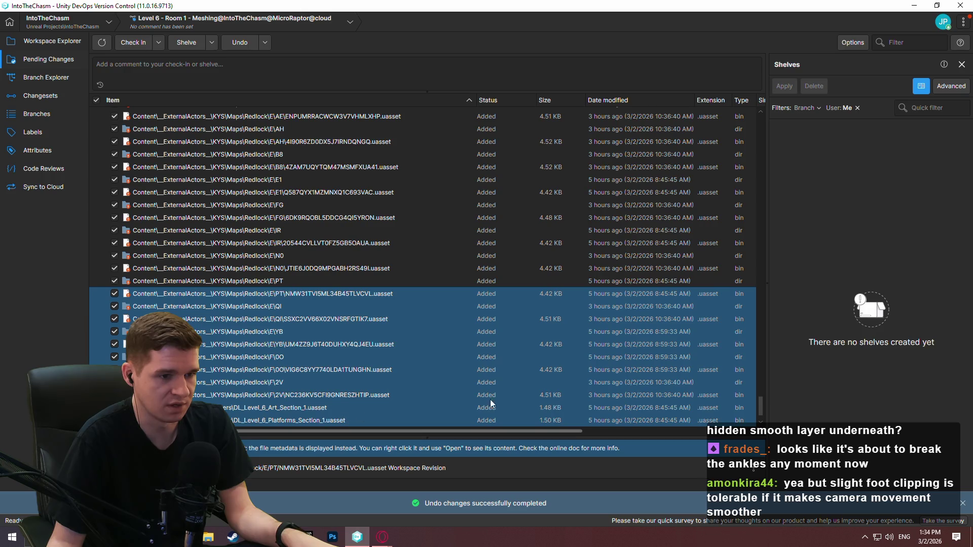
{"action": "mouse_move", "coordinate": [762, 408]}
{"action": "left_mouse_down"}
{"action": "mouse_move", "coordinate": [759, 200]}
{"action": "mouse_move", "coordinate": [565, 144]}
{"action": "left_mouse_up"}
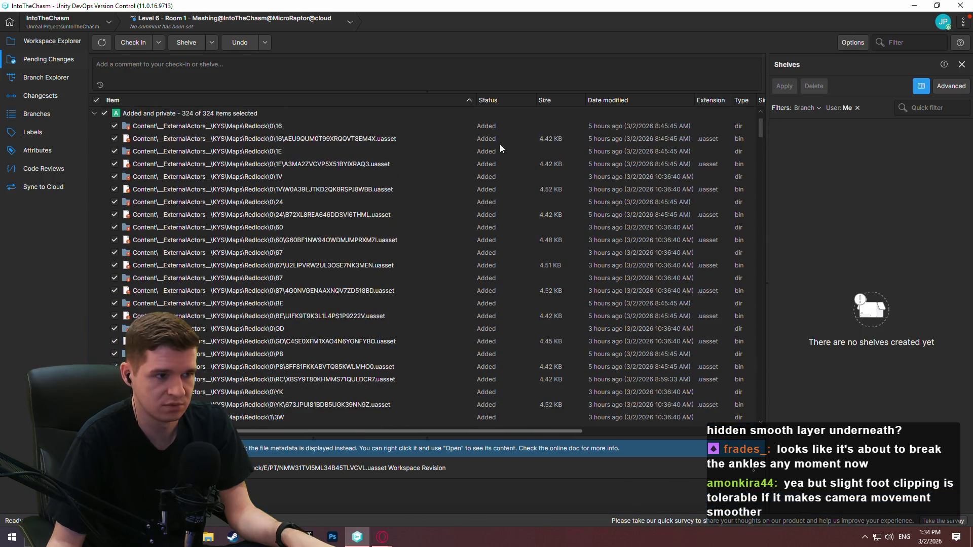
{"action": "left_click", "coordinate": [385, 126]}
{"action": "mouse_move", "coordinate": [762, 123]}
{"action": "left_mouse_down"}
{"action": "mouse_move", "coordinate": [771, 391]}
{"action": "mouse_move", "coordinate": [761, 411]}
{"action": "left_mouse_up"}
{"action": "left_click", "coordinate": [509, 421], "text": "shift"}
{"action": "right_click", "coordinate": [458, 424]}
{"action": "left_click", "coordinate": [521, 309]}
{"action": "left_click", "coordinate": [534, 282]}
Delete the leftover private files and show the Branch Explorer graph
{"action": "right_click", "coordinate": [363, 420]}
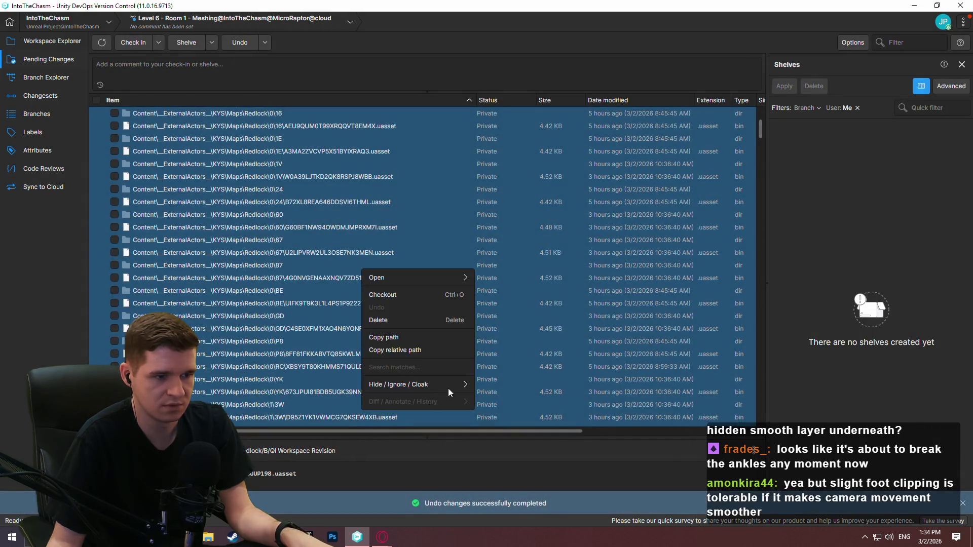
{"action": "left_click", "coordinate": [431, 319]}
{"action": "left_click", "coordinate": [531, 283]}
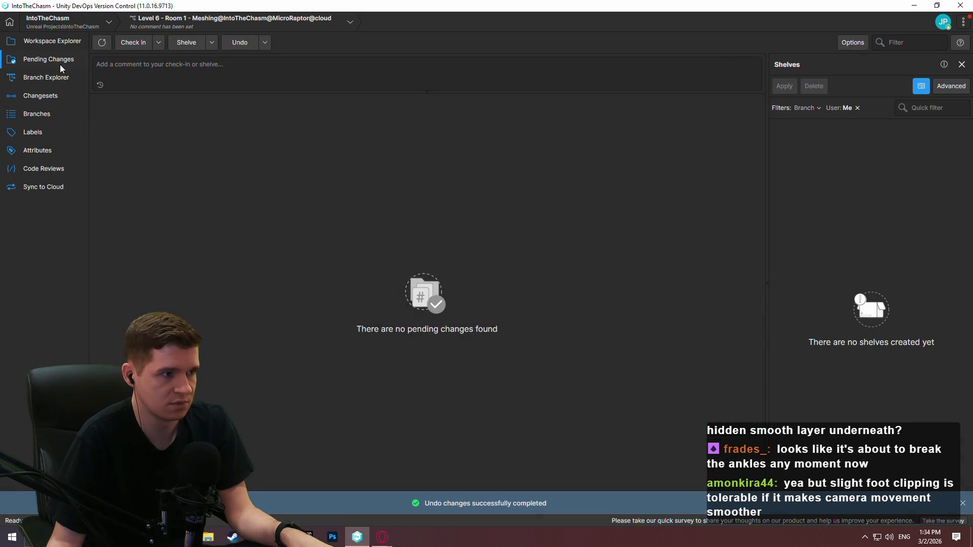
{"action": "left_click", "coordinate": [46, 77]}
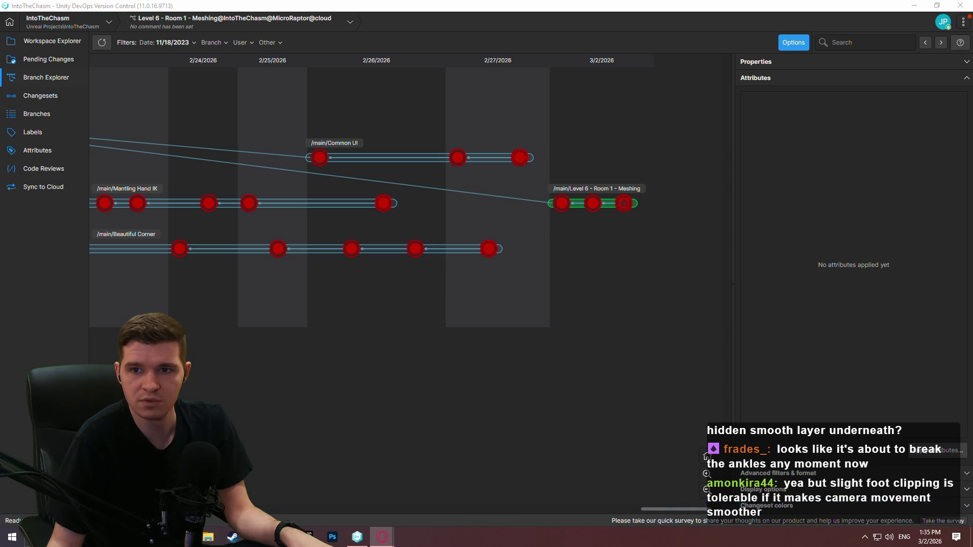
On the Redlock board, move card RL-7 from the bottom of In Progress to the top of Backlog
{"action": "key", "text": "alt+Tab"}
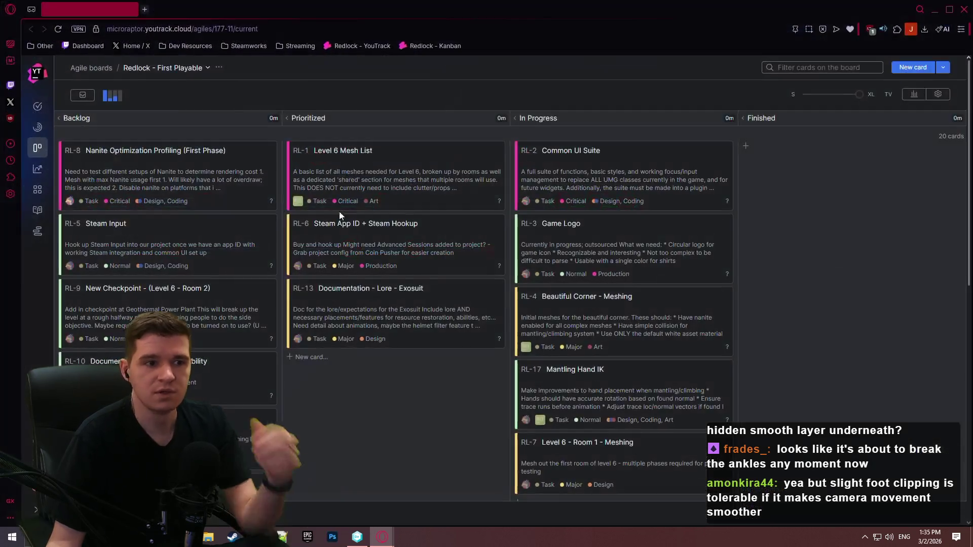
{"action": "scroll", "coordinate": [428, 354], "scroll_direction": "down", "scroll_amount": 3}
{"action": "scroll", "coordinate": [433, 368], "scroll_direction": "up", "scroll_amount": 3}
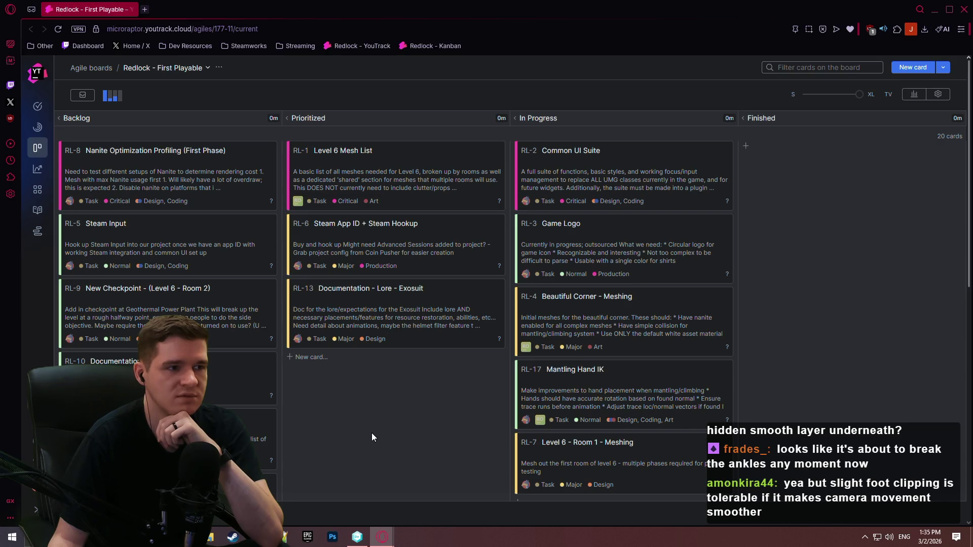
{"action": "key", "text": "alt+Tab"}
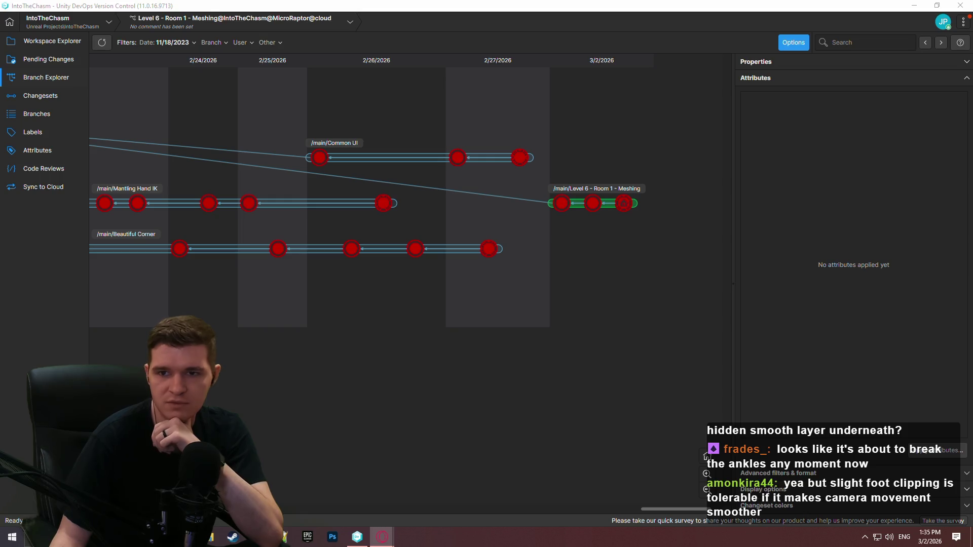
{"action": "key", "text": "alt+Tab"}
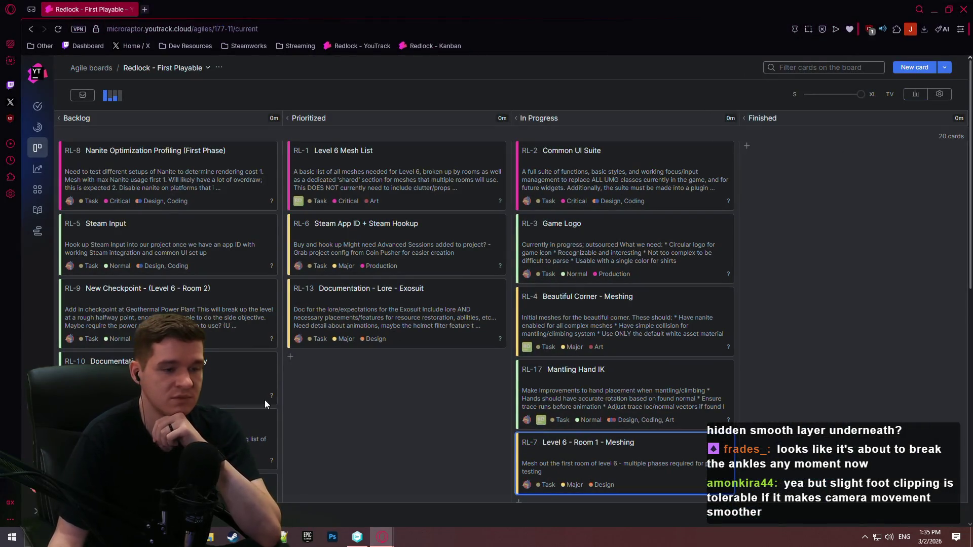
{"action": "scroll", "coordinate": [423, 408], "scroll_direction": "down", "scroll_amount": 1}
{"action": "scroll", "coordinate": [406, 411], "scroll_direction": "up", "scroll_amount": 1}
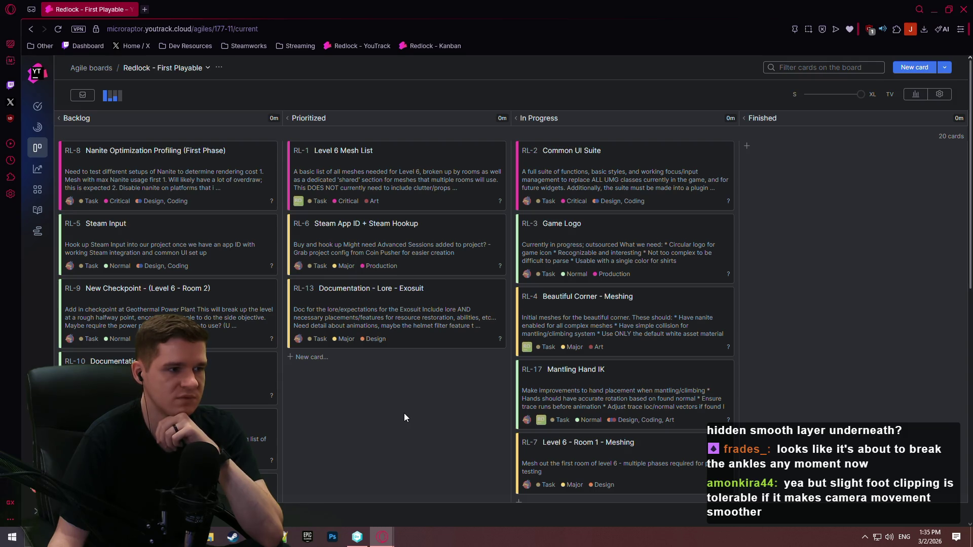
{"action": "mouse_move", "coordinate": [606, 450]}
{"action": "left_mouse_down"}
{"action": "mouse_move", "coordinate": [238, 106]}
{"action": "mouse_move", "coordinate": [184, 157]}
{"action": "left_mouse_up"}
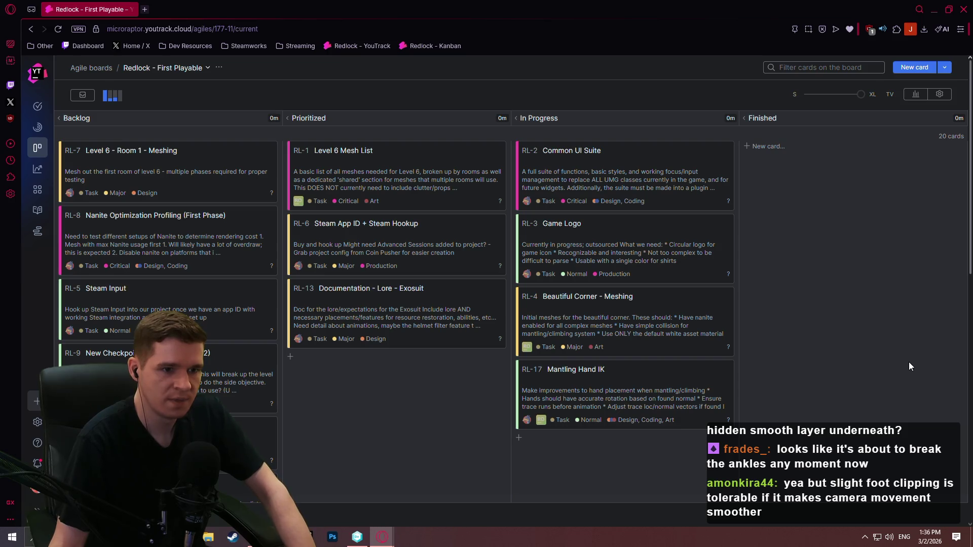
{"action": "left_click", "coordinate": [361, 539]}
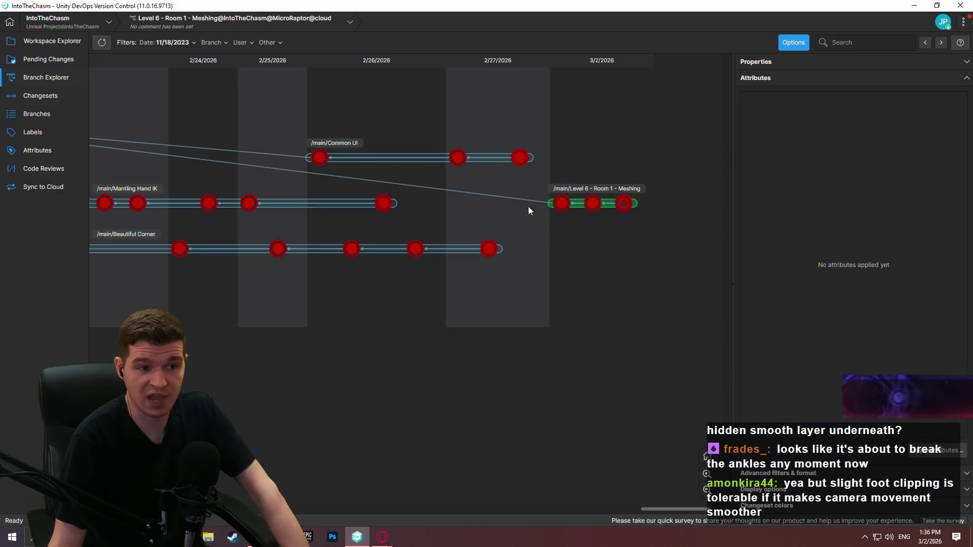
Switch the workspace to the latest /main/Common UI changeset 138 and open the project in Unreal
{"action": "right_click", "coordinate": [520, 161]}
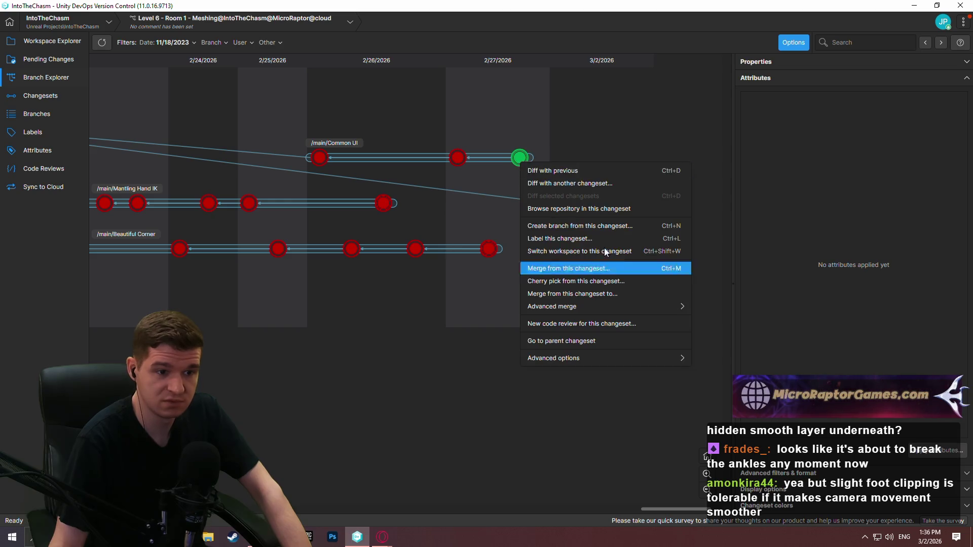
{"action": "left_click", "coordinate": [584, 252]}
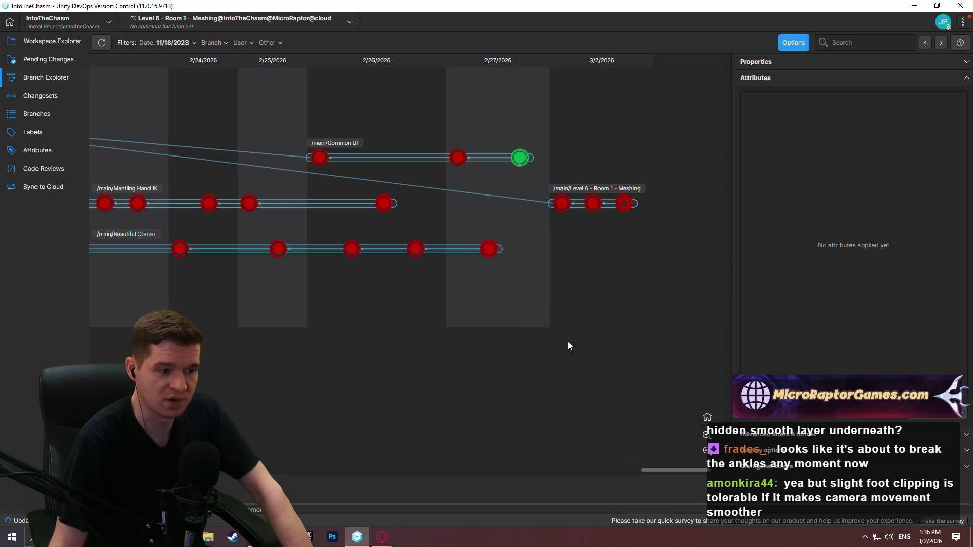
{"action": "left_click", "coordinate": [45, 44]}
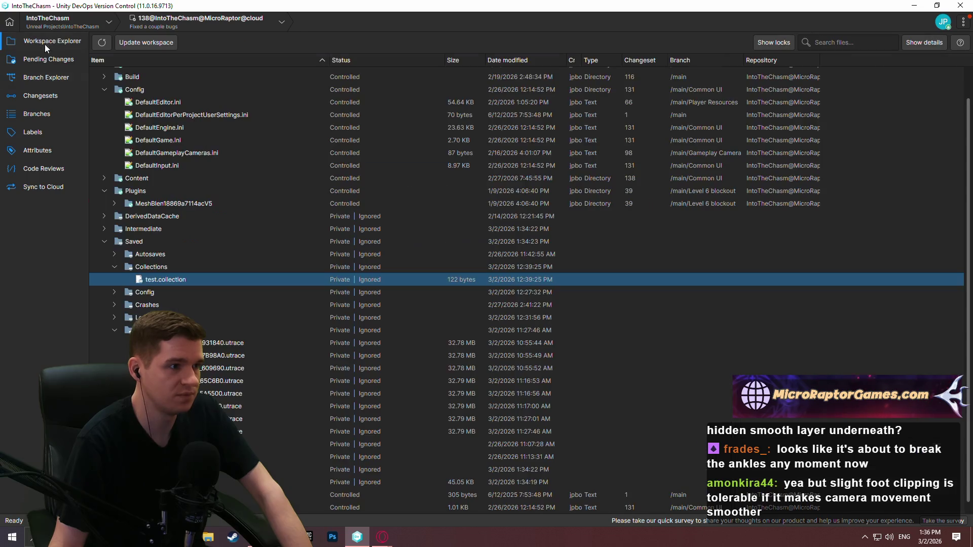
{"action": "double_click", "coordinate": [710, 507]}
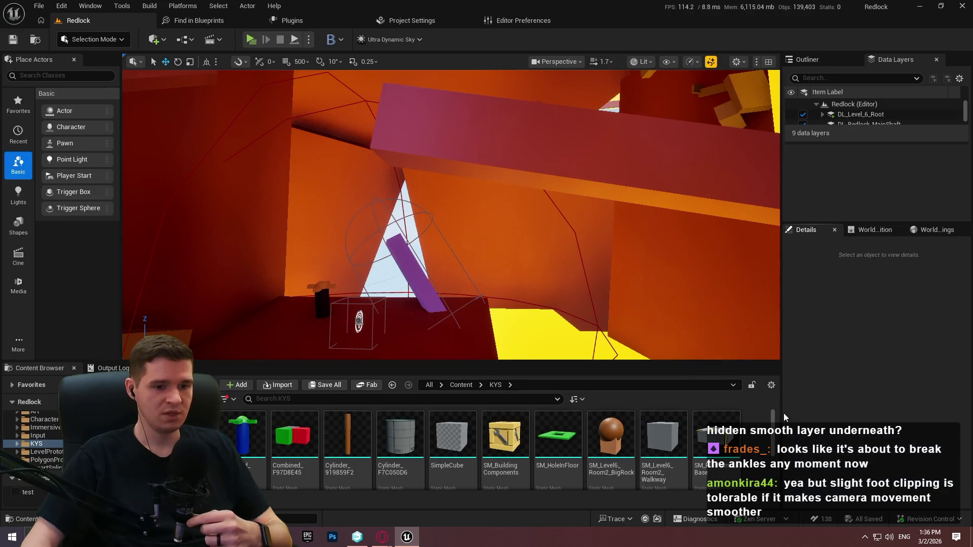
{"action": "left_click_drag", "start_coordinate": [499, 361], "coordinate": [477, 163]}
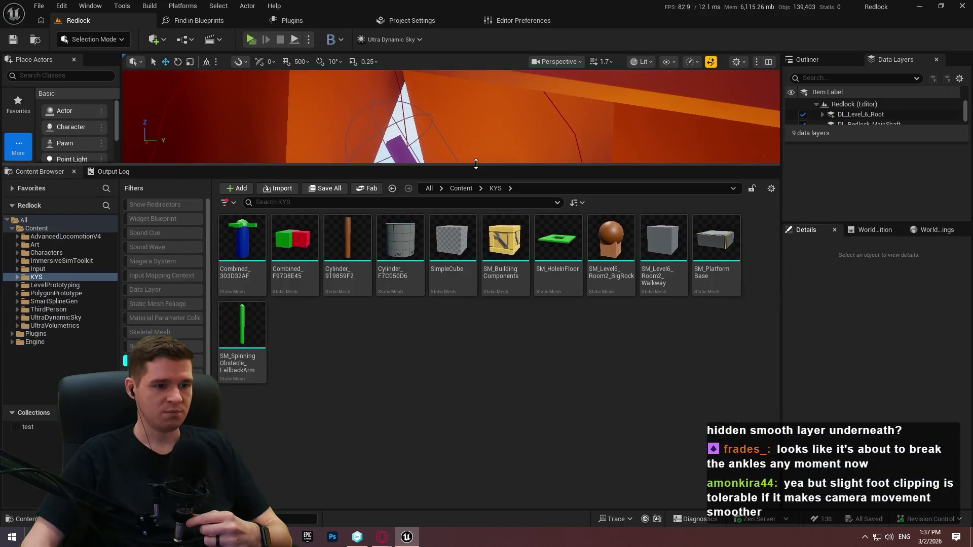
Browse to Content > KYS > UI > MainGameHUD and open BP_RedlockHUD
{"action": "left_click", "coordinate": [464, 191]}
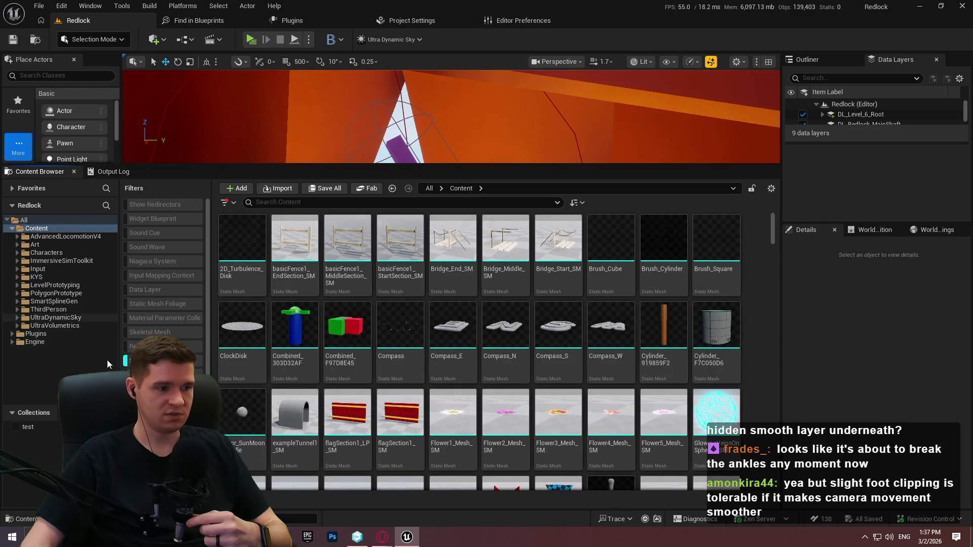
{"action": "double_click", "coordinate": [516, 255]}
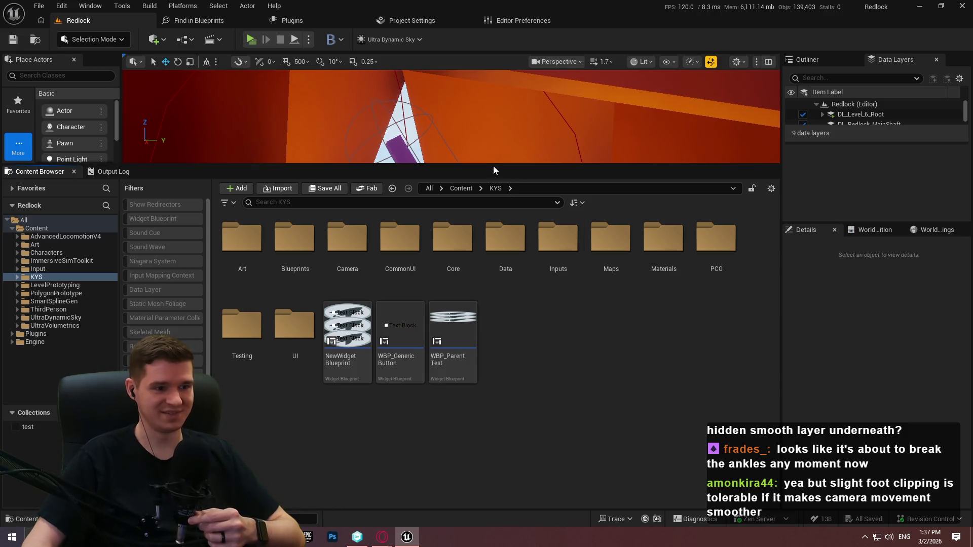
{"action": "left_click_drag", "start_coordinate": [499, 170], "coordinate": [497, 248]}
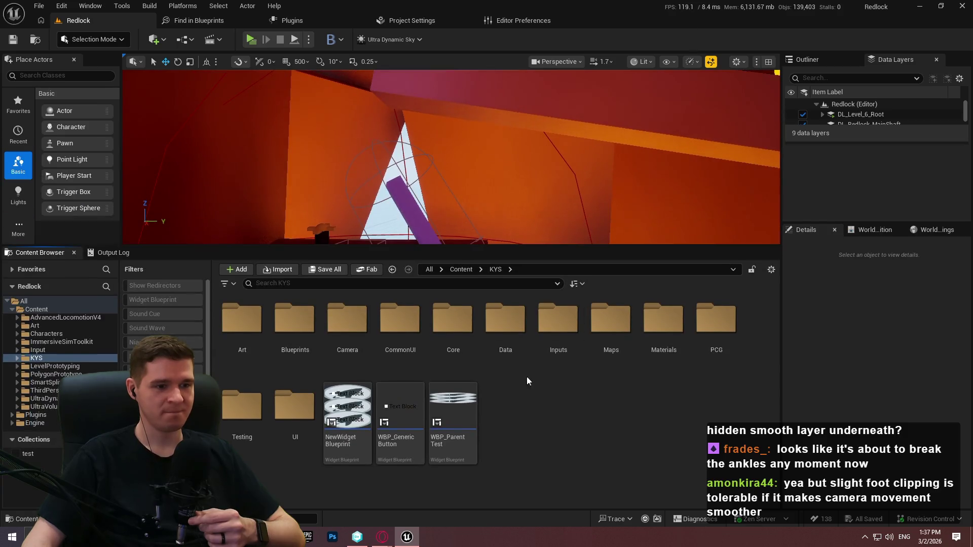
{"action": "double_click", "coordinate": [452, 319]}
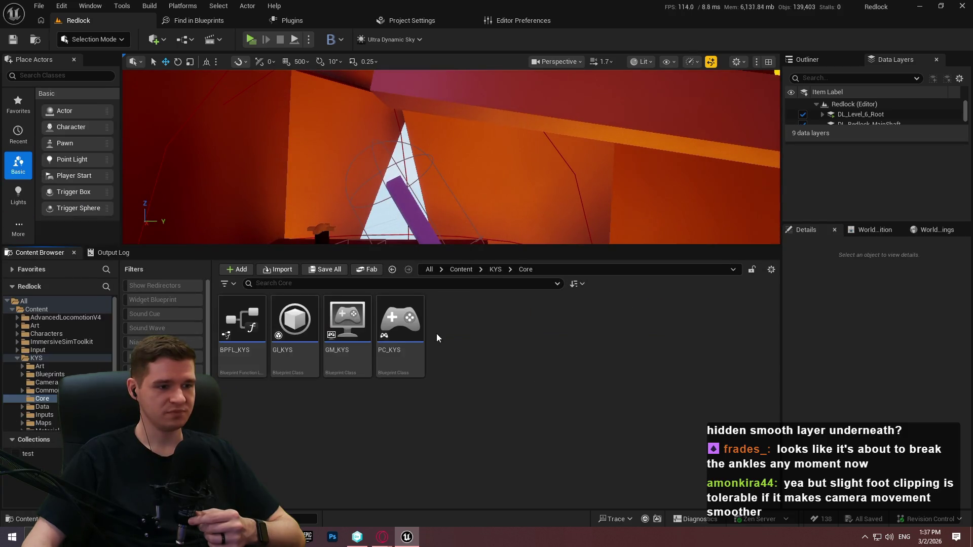
{"action": "left_click", "coordinate": [495, 269]}
{"action": "double_click", "coordinate": [294, 408]}
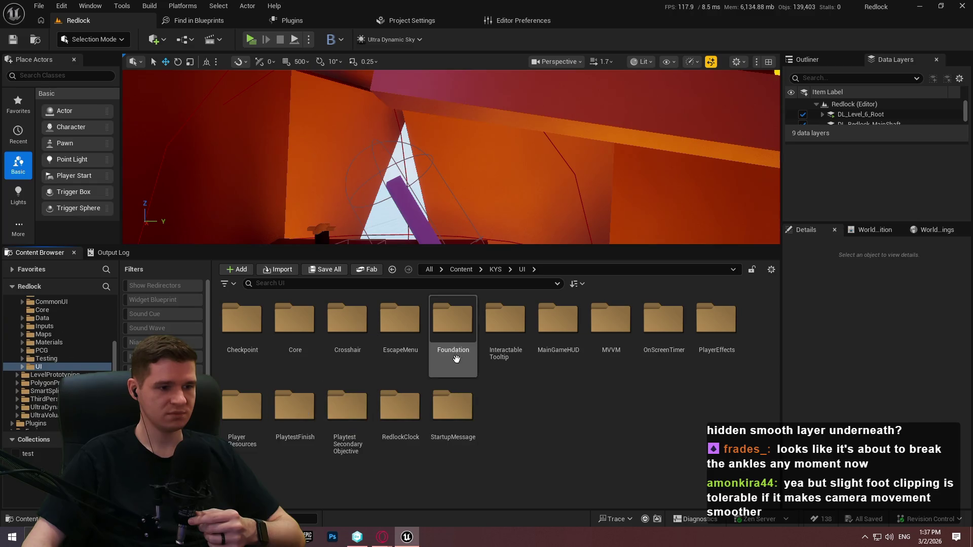
{"action": "double_click", "coordinate": [558, 319]}
{"action": "double_click", "coordinate": [262, 368]}
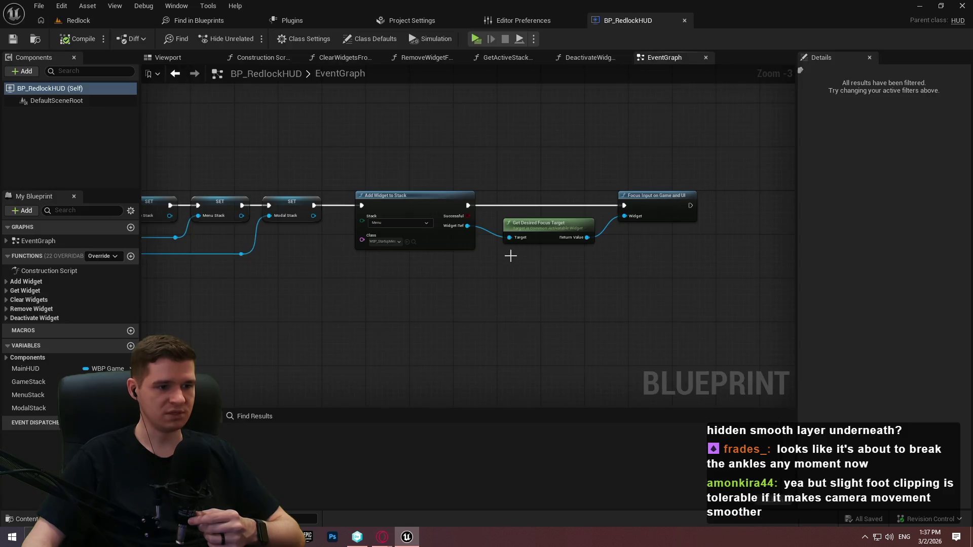
Review the event graph and the DeactivateWidget, GetActiveStackWidget and RemoveWidgetFromStack function graphs
{"action": "scroll", "coordinate": [640, 327], "scroll_direction": "down", "scroll_amount": 3}
{"action": "left_click_drag", "start_coordinate": [641, 332], "coordinate": [704, 183]}
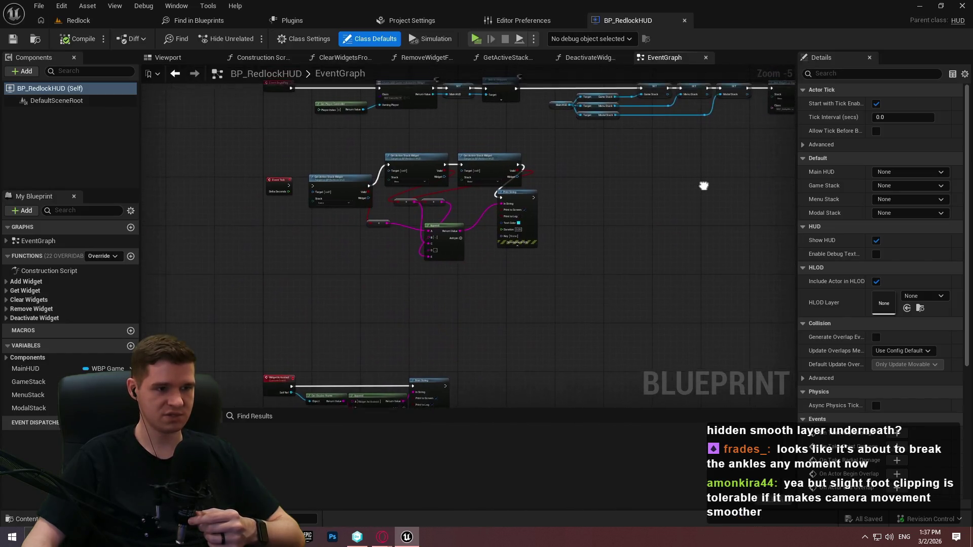
{"action": "left_click_drag", "start_coordinate": [577, 289], "coordinate": [530, 100]}
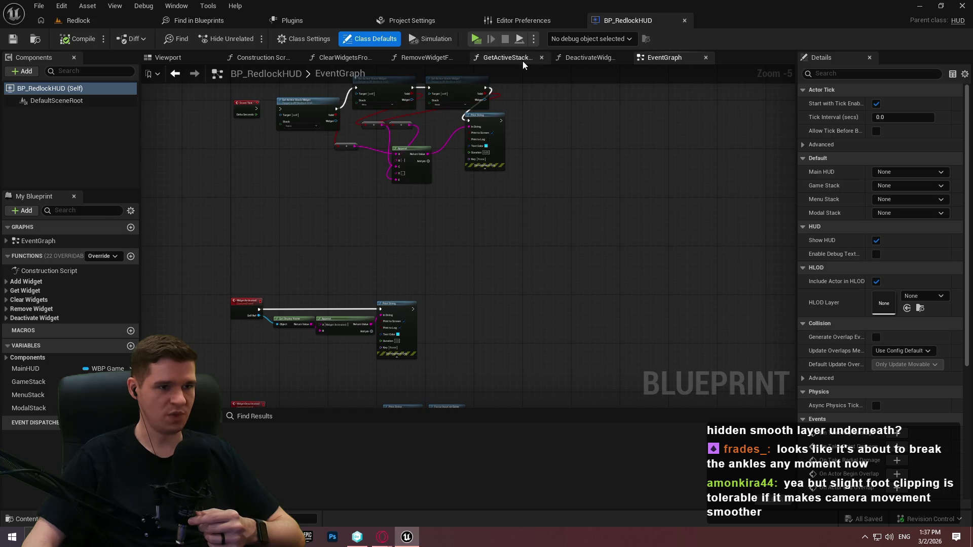
{"action": "left_click", "coordinate": [600, 63]}
{"action": "left_click", "coordinate": [500, 58]}
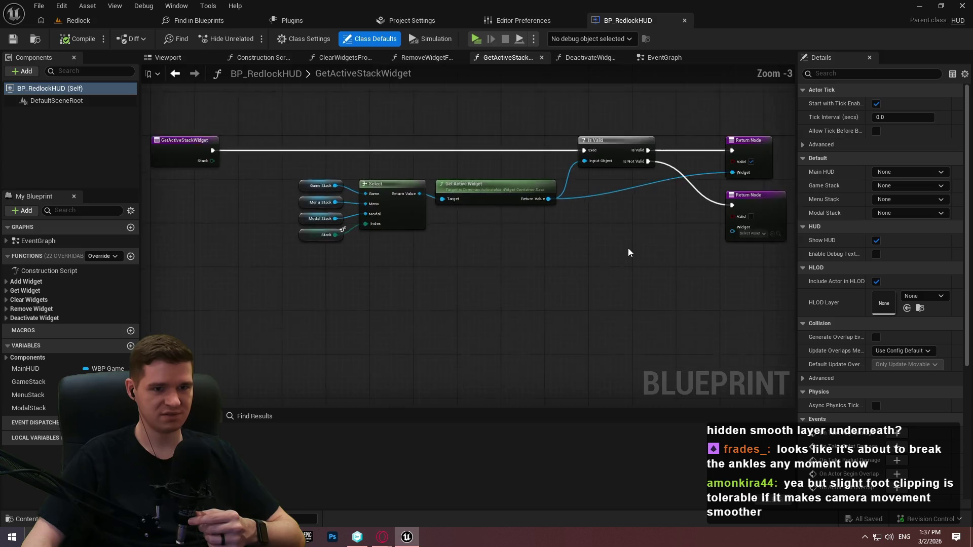
{"action": "scroll", "coordinate": [629, 252], "scroll_direction": "down", "scroll_amount": 1}
{"action": "scroll", "coordinate": [553, 228], "scroll_direction": "up", "scroll_amount": 2}
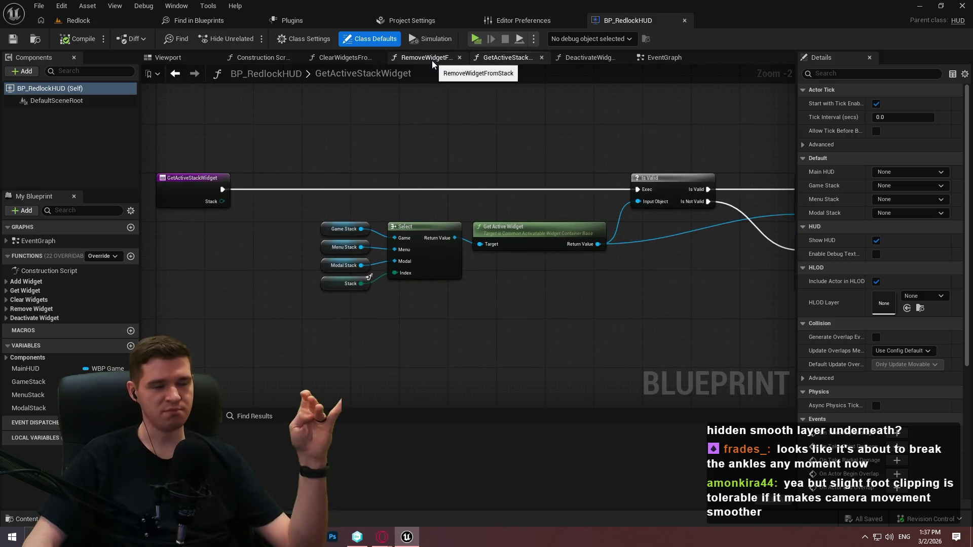
{"action": "left_click", "coordinate": [431, 60]}
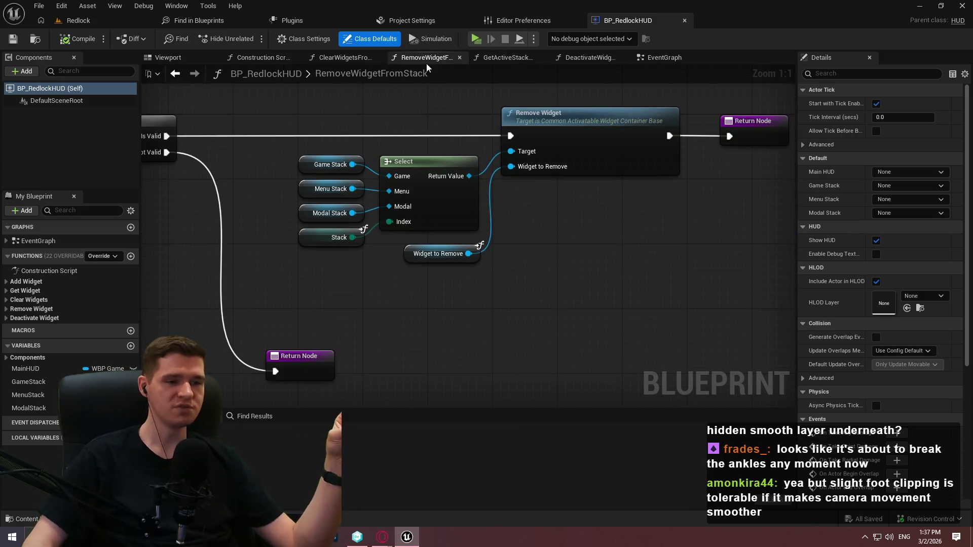
View ClearWidgetsFromStack, Construction Script and AddWidgetToStack, then select WBP_GameHUDStacks in the level editor
{"action": "left_click", "coordinate": [333, 60]}
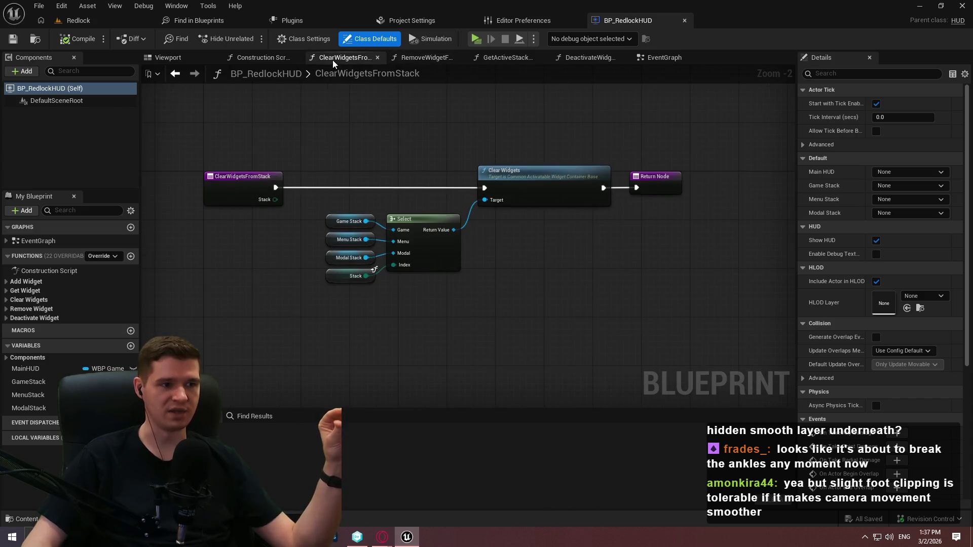
{"action": "left_click", "coordinate": [259, 58]}
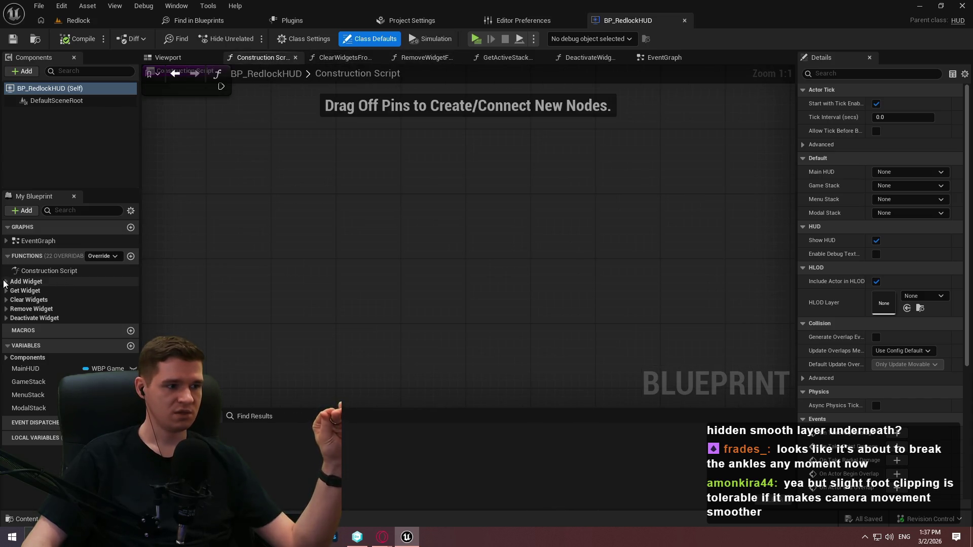
{"action": "left_click", "coordinate": [111, 281]}
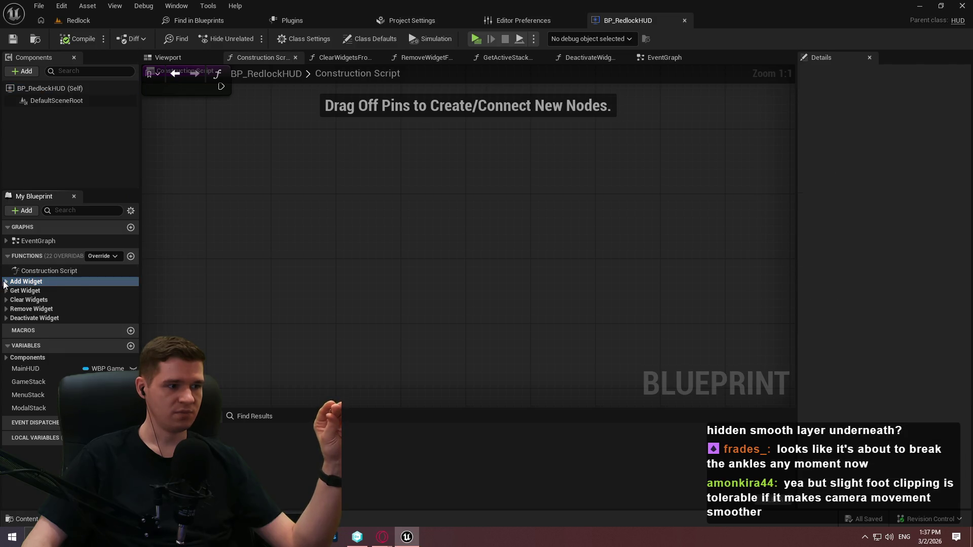
{"action": "left_click", "coordinate": [6, 282]}
{"action": "double_click", "coordinate": [54, 293]}
{"action": "scroll", "coordinate": [305, 221], "scroll_direction": "up", "scroll_amount": 4}
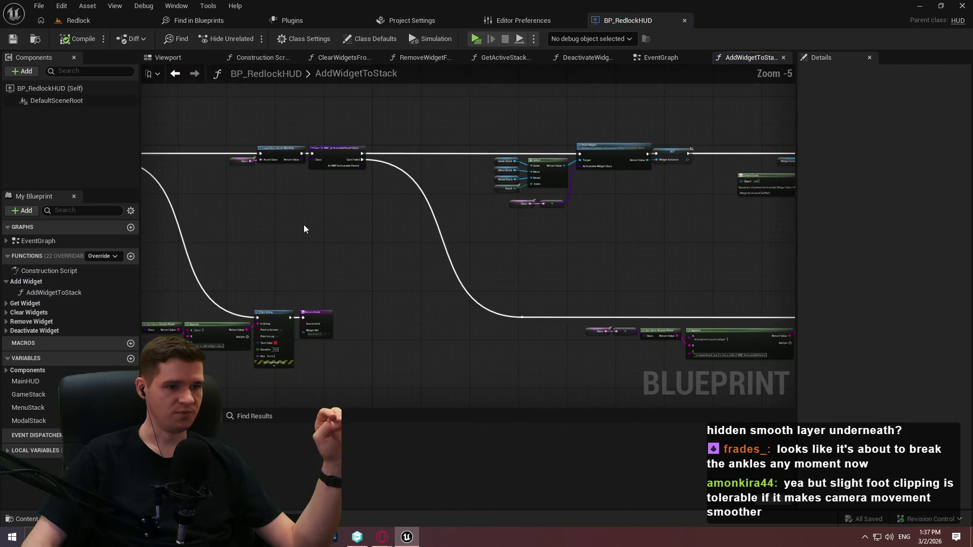
{"action": "left_click", "coordinate": [79, 20]}
{"action": "left_click", "coordinate": [368, 371]}
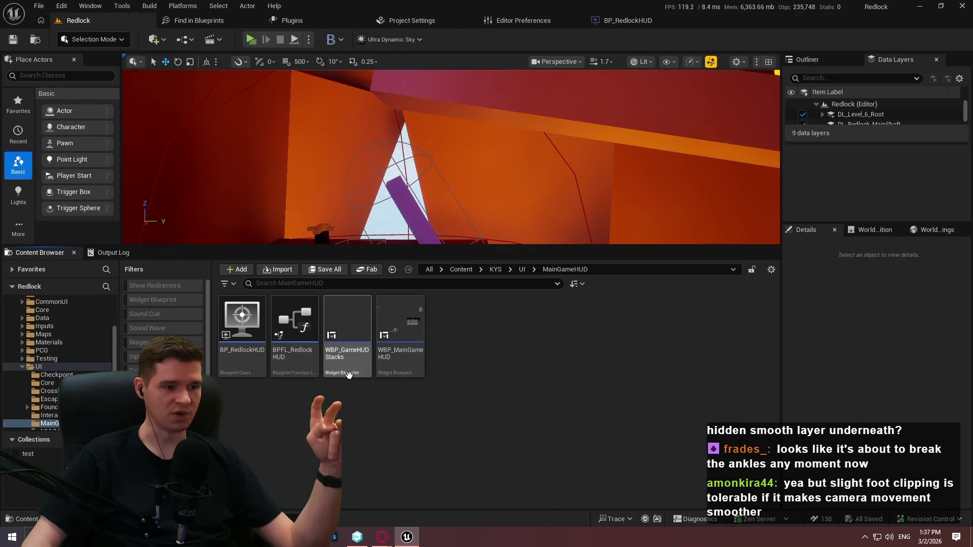
Open WBP_GameHUDStacks, select its GameStack layer, and widen the Details panel
{"action": "double_click", "coordinate": [368, 371]}
{"action": "left_click", "coordinate": [70, 331]}
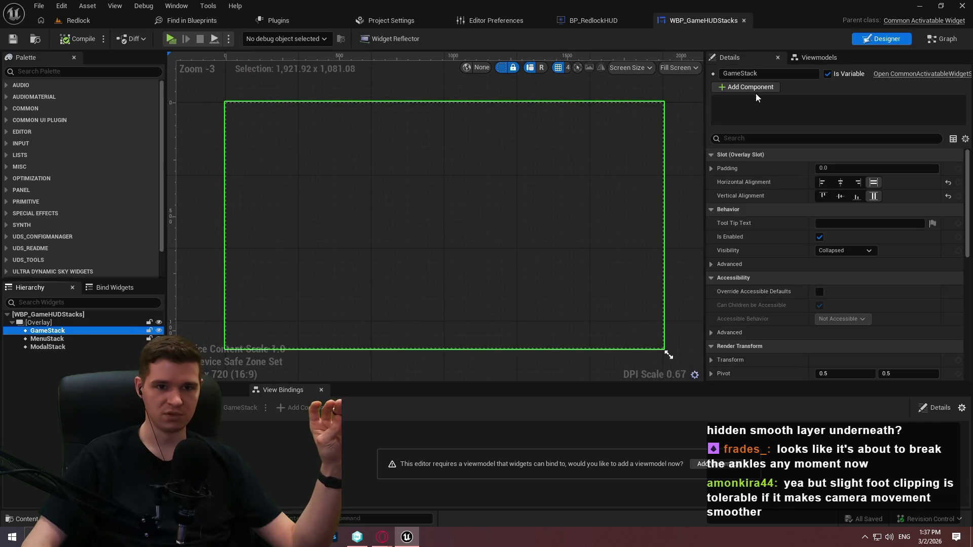
{"action": "mouse_move", "coordinate": [704, 100]}
{"action": "left_mouse_down"}
{"action": "mouse_move", "coordinate": [623, 109]}
{"action": "mouse_move", "coordinate": [755, 118]}
{"action": "left_mouse_up"}
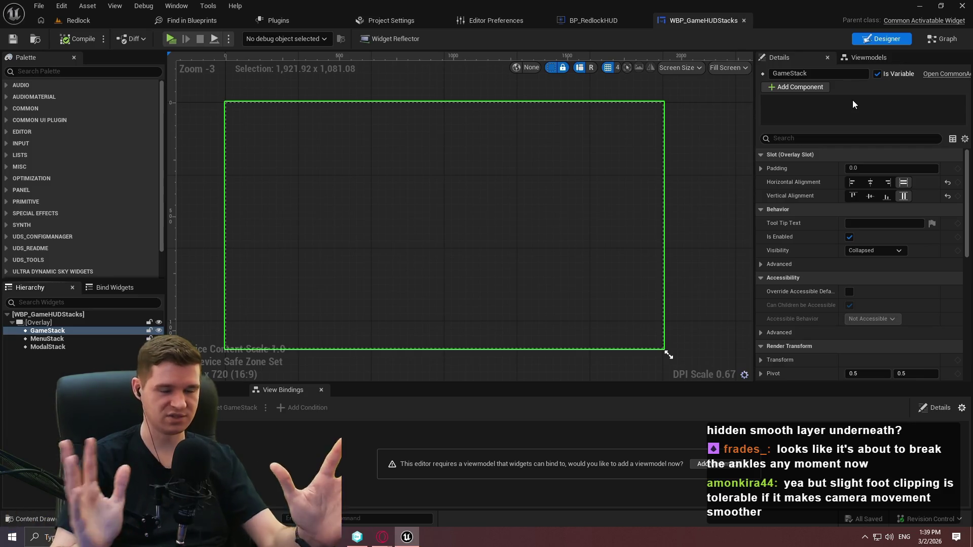
Review the AddWidgetToStack graph, then open the BPFL_RedlockHUD function library
{"action": "left_click", "coordinate": [579, 21]}
{"action": "mouse_move", "coordinate": [737, 287]}
{"action": "left_mouse_down"}
{"action": "mouse_move", "coordinate": [504, 260]}
{"action": "mouse_move", "coordinate": [555, 257]}
{"action": "mouse_move", "coordinate": [494, 295]}
{"action": "mouse_move", "coordinate": [574, 307]}
{"action": "mouse_move", "coordinate": [596, 277]}
{"action": "mouse_move", "coordinate": [502, 329]}
{"action": "mouse_move", "coordinate": [394, 294]}
{"action": "mouse_move", "coordinate": [645, 247]}
{"action": "left_mouse_up"}
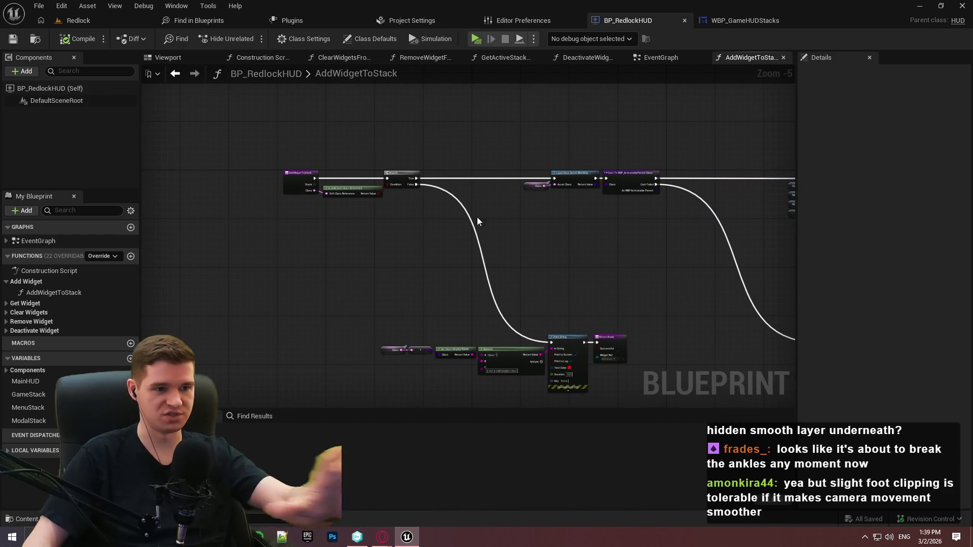
{"action": "left_click", "coordinate": [120, 18]}
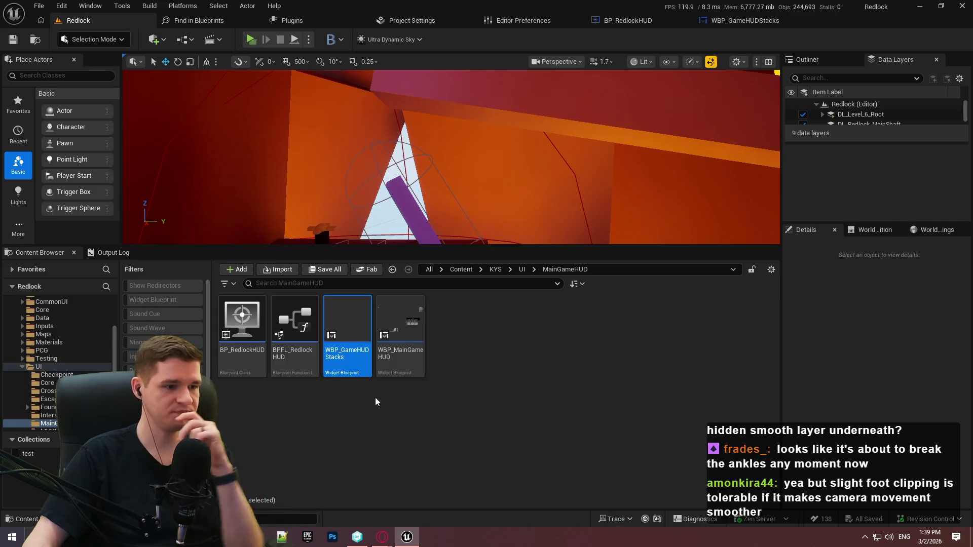
{"action": "double_click", "coordinate": [310, 370]}
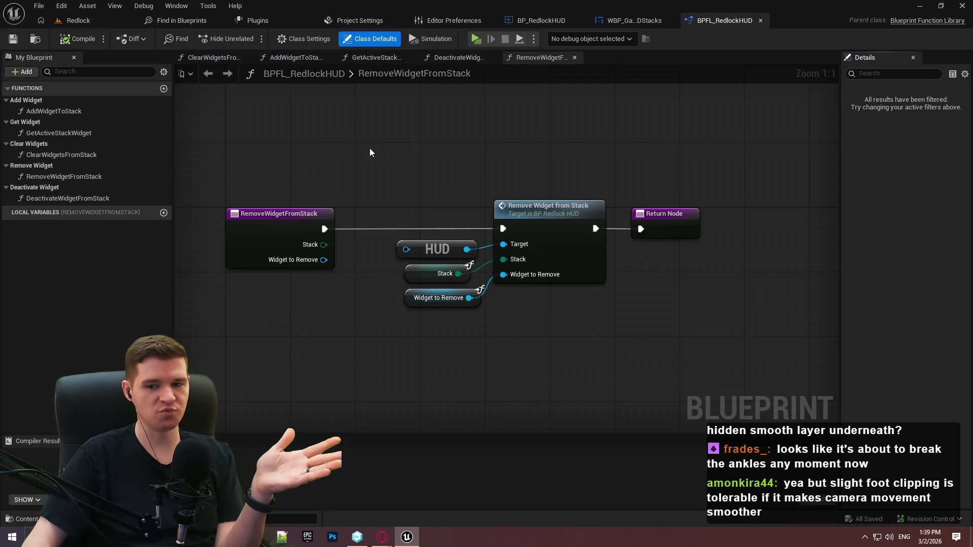
Rename the Add Widget category in My Blueprint and return to BP_RedlockHUD's EventGraph
{"action": "double_click", "coordinate": [62, 104]}
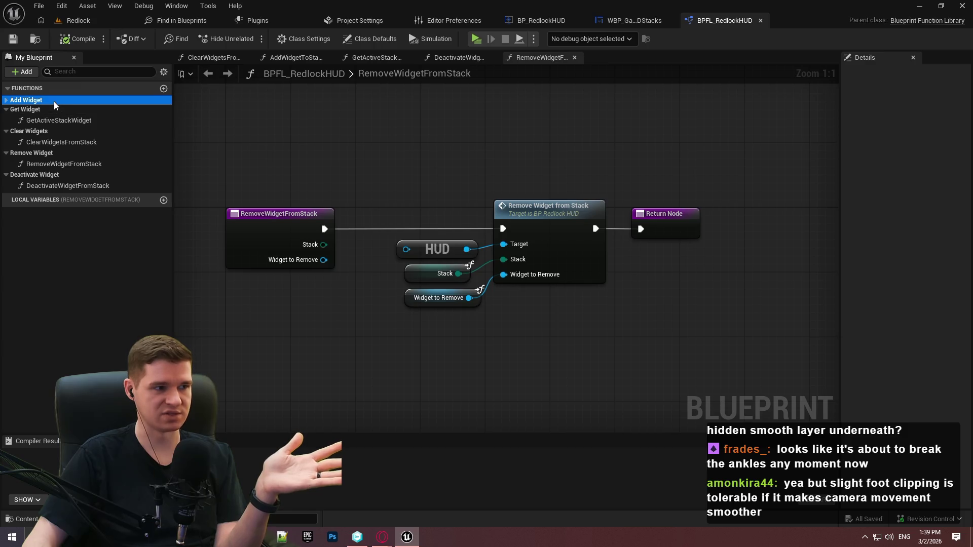
{"action": "left_click", "coordinate": [17, 101]}
{"action": "key", "text": "Return"}
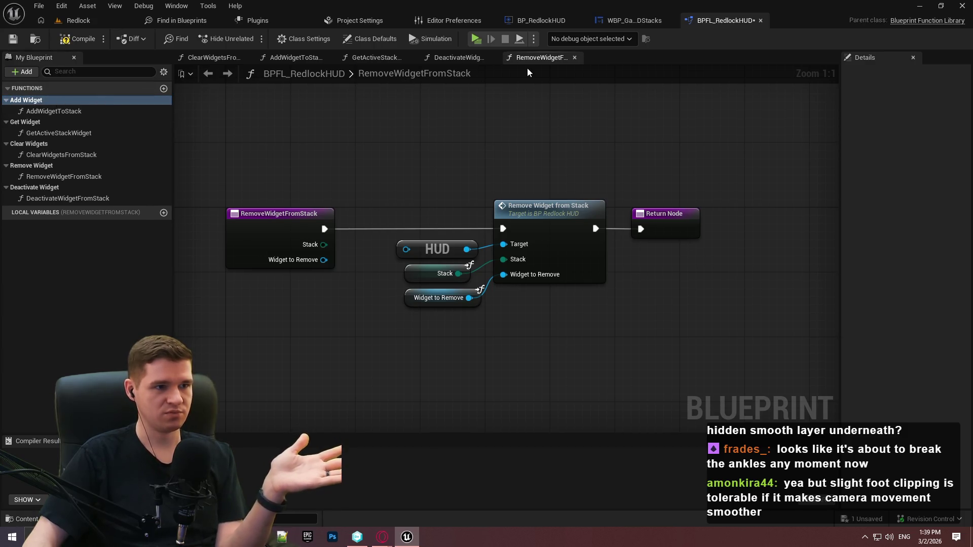
{"action": "left_click", "coordinate": [531, 21]}
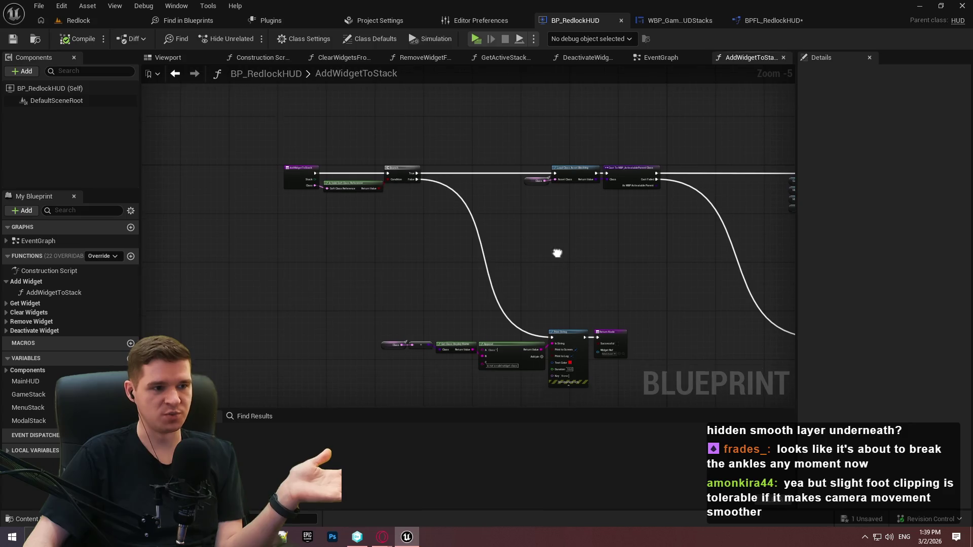
{"action": "left_click", "coordinate": [666, 57]}
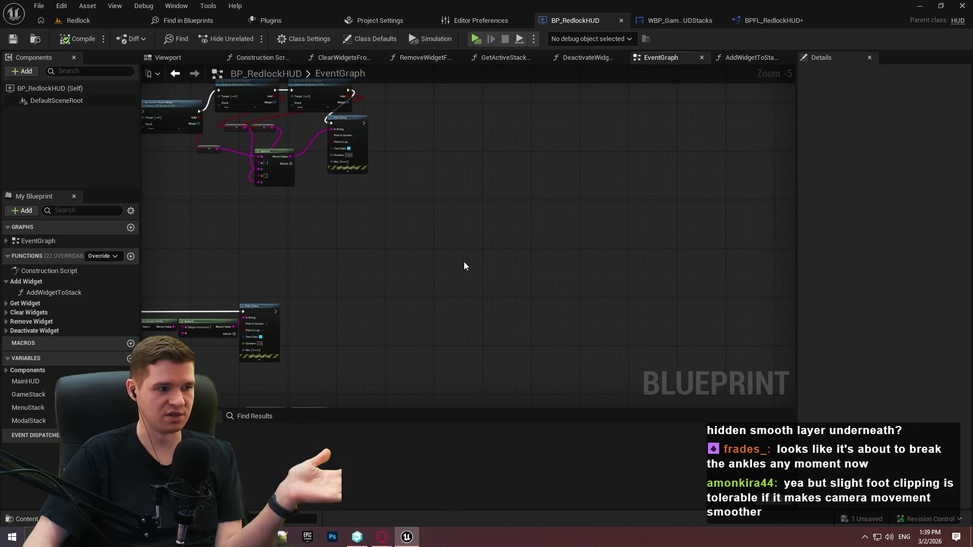
Add a test Add Widget to Stack node with Class set to WBP_StartupMessage
{"action": "right_click", "coordinate": [471, 247]}
{"action": "type", "text": "add widget"}
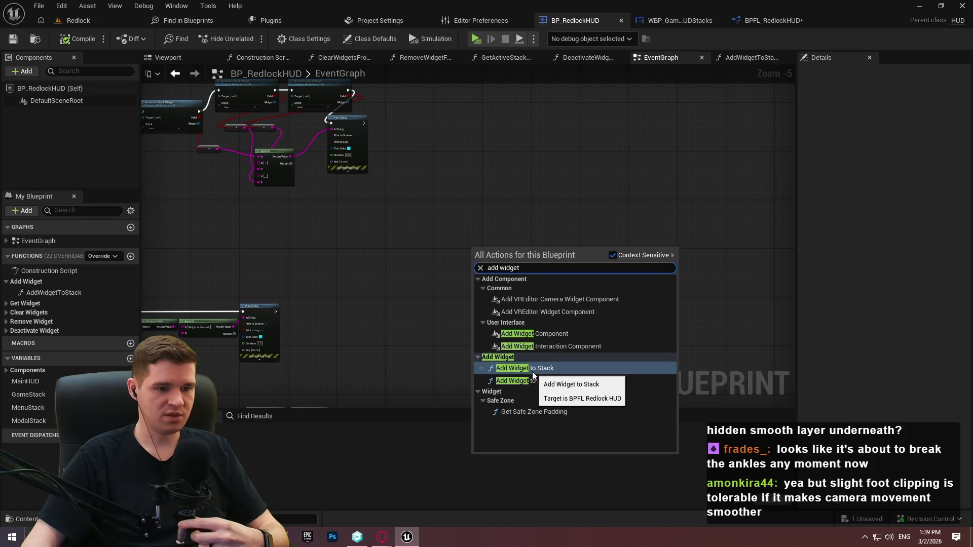
{"action": "left_click", "coordinate": [532, 370]}
{"action": "scroll", "coordinate": [512, 288], "scroll_direction": "up", "scroll_amount": 2}
{"action": "scroll", "coordinate": [512, 288], "scroll_direction": "up", "scroll_amount": 3}
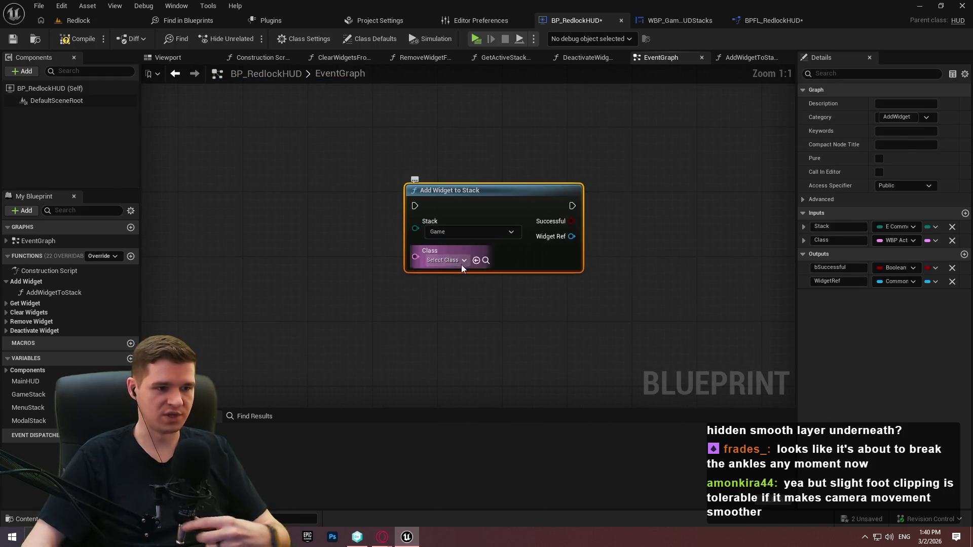
{"action": "left_click", "coordinate": [439, 260]}
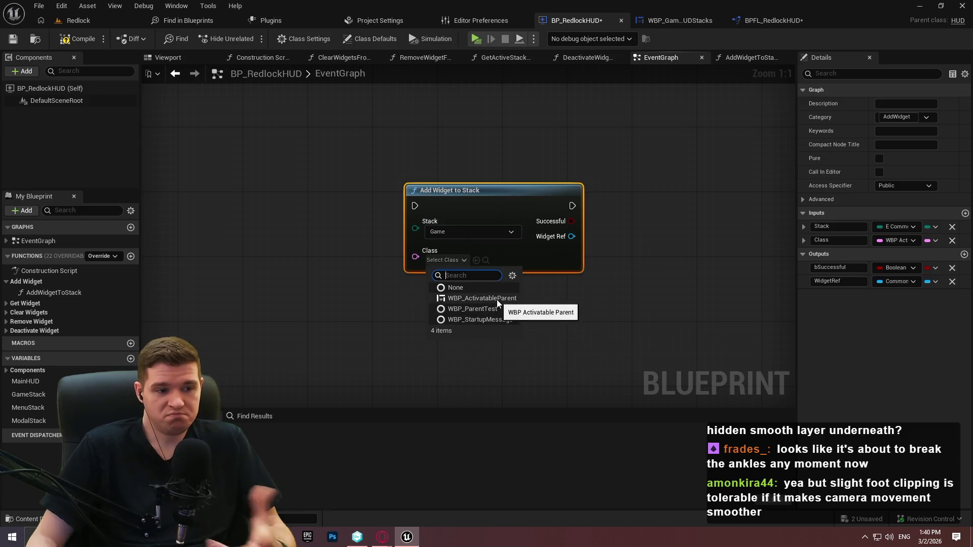
{"action": "key", "text": "Escape"}
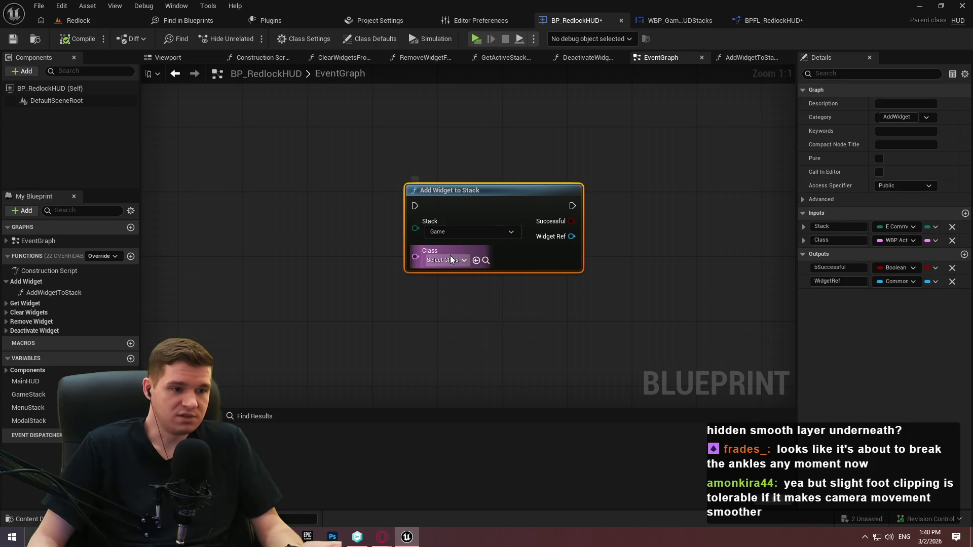
{"action": "left_click", "coordinate": [450, 259]}
{"action": "left_click", "coordinate": [476, 325]}
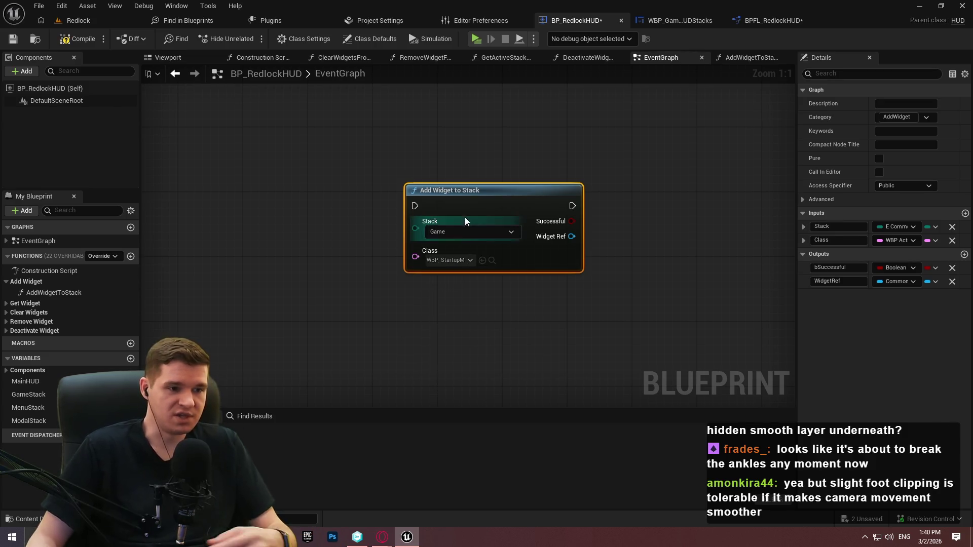
Leave the Stack option on Game, remove the test node, and compile BP_RedlockHUD
{"action": "left_click", "coordinate": [653, 299]}
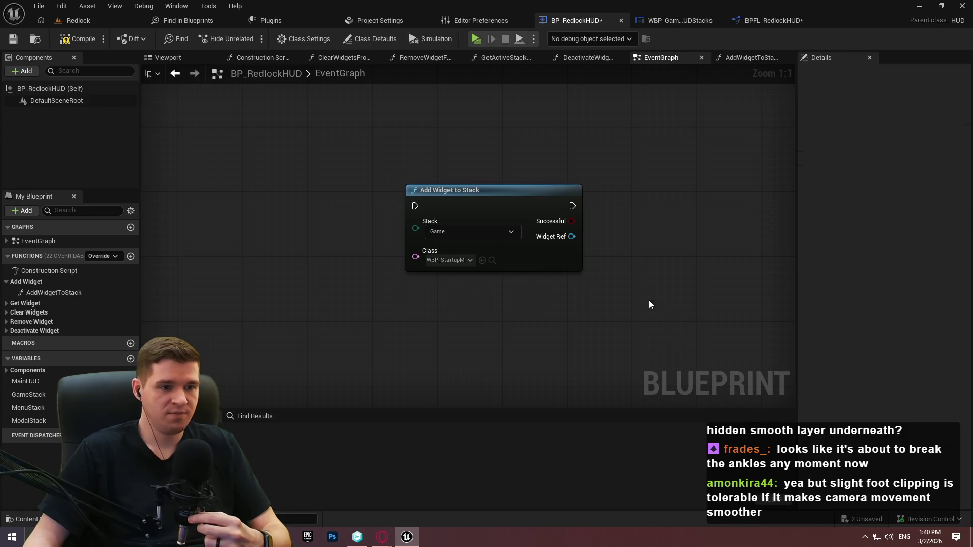
{"action": "left_click", "coordinate": [470, 231]}
{"action": "key", "text": "Escape"}
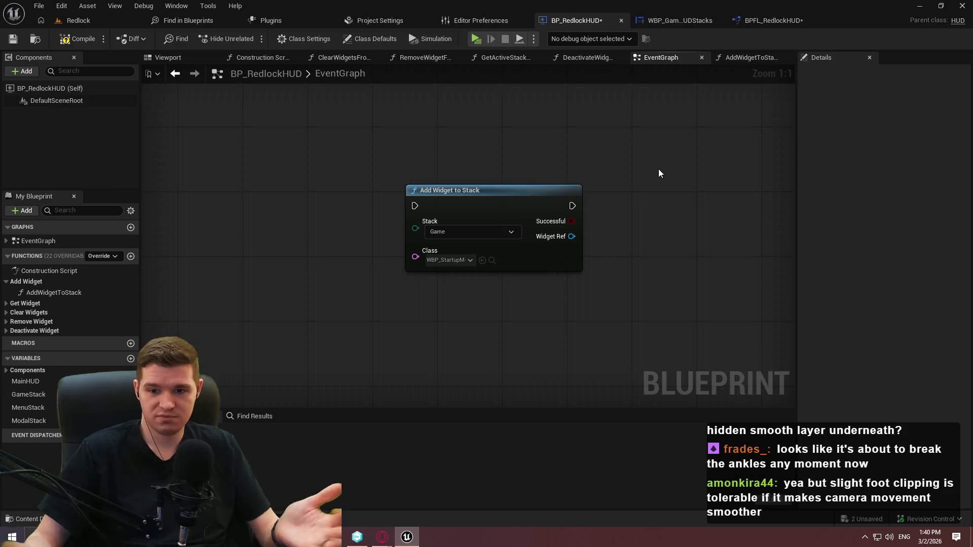
{"action": "key", "text": "ctrl+z"}
{"action": "left_click", "coordinate": [77, 39]}
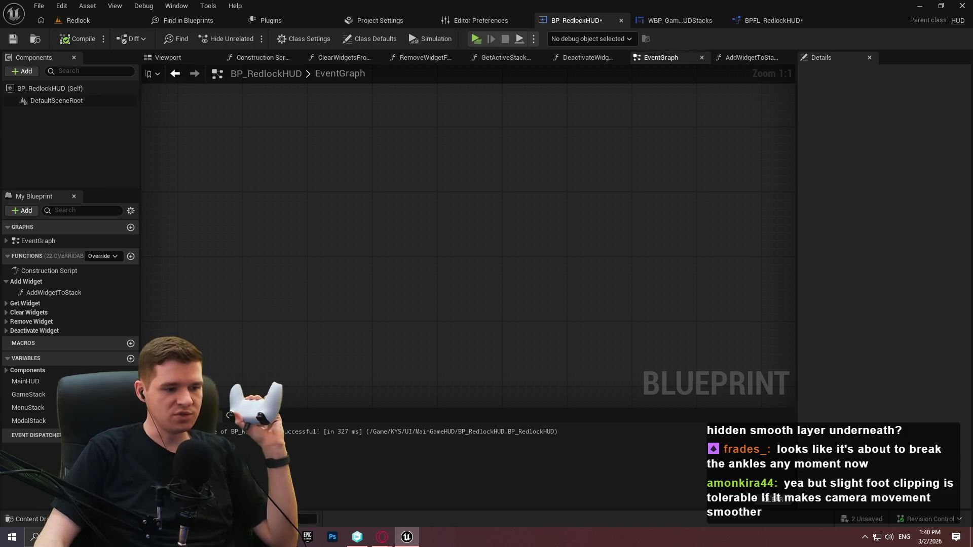
{"action": "key", "text": "super+e"}
Browse File Explorer to Desktop > Appies > DS4Windows, then return to the Redlock level editor
{"action": "double_click", "coordinate": [436, 111]}
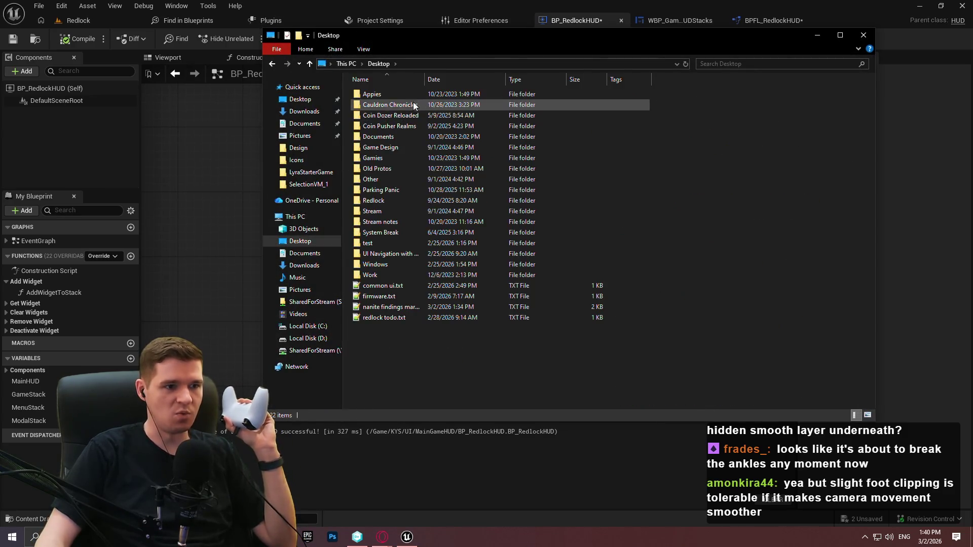
{"action": "key", "text": "Return"}
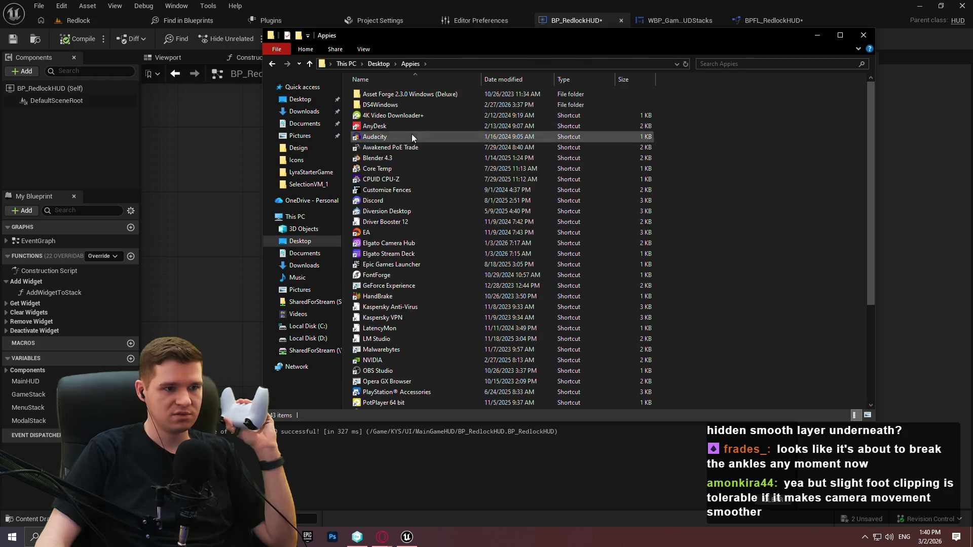
{"action": "double_click", "coordinate": [405, 106]}
{"action": "left_click", "coordinate": [218, 169]}
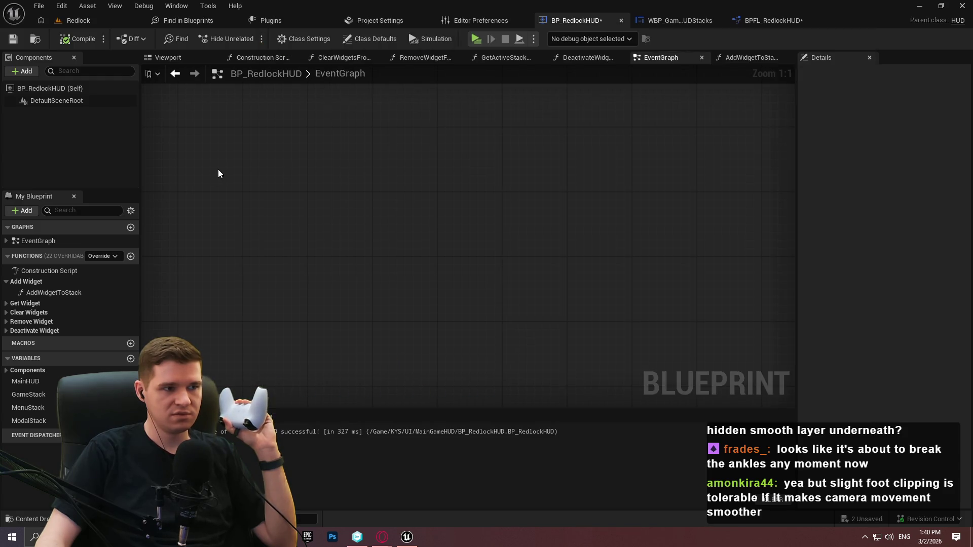
{"action": "left_click", "coordinate": [85, 23]}
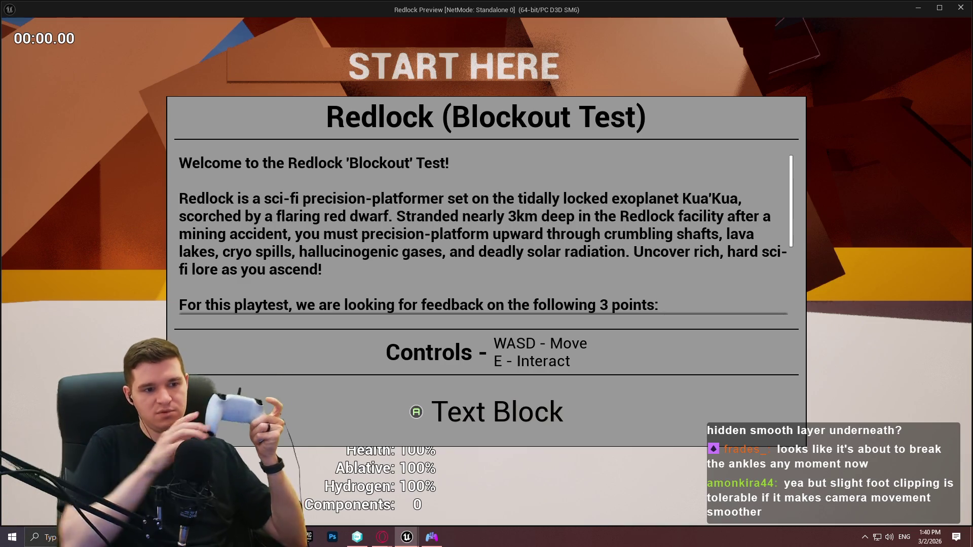
Dismiss the Redlock preview's startup message, then close the preview window
{"action": "key", "text": "Return"}
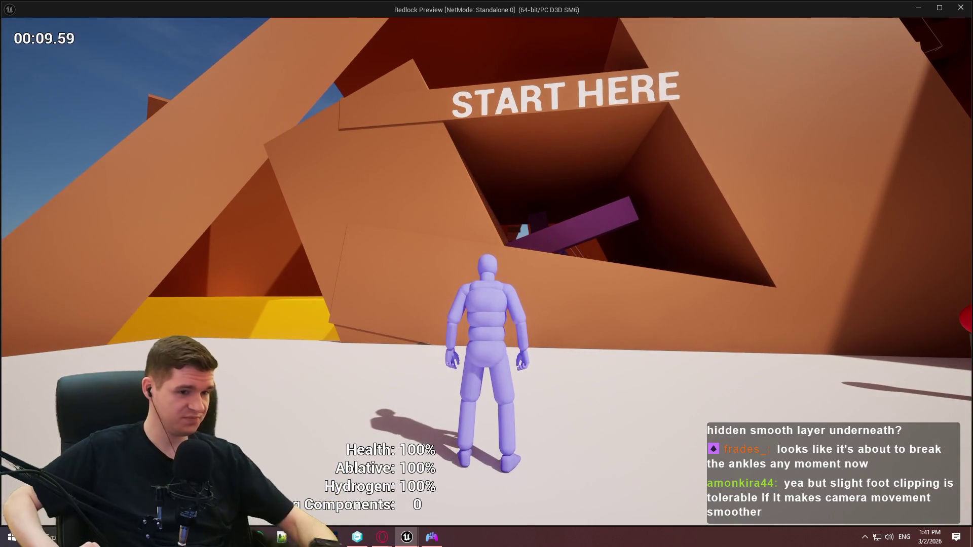
{"action": "key", "text": "Escape"}
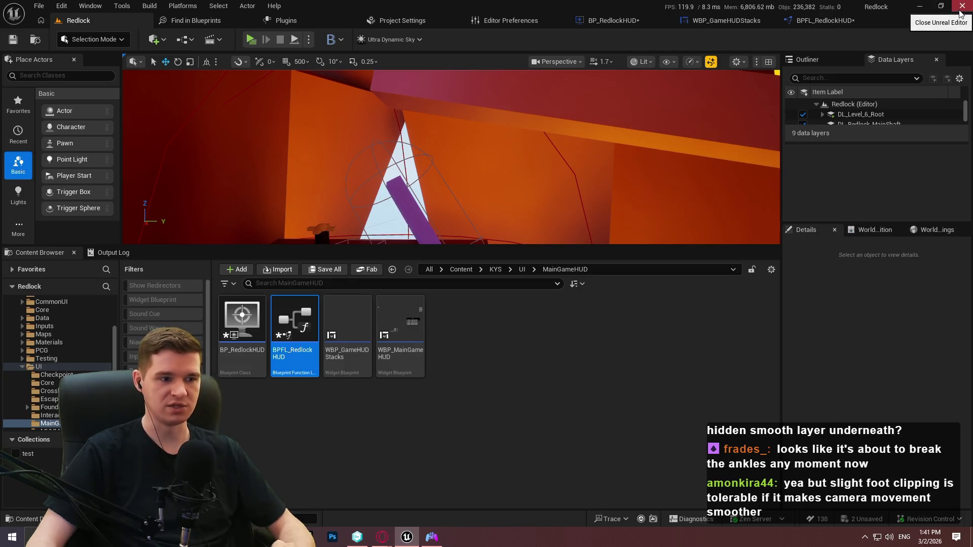
Quit Unreal past its save prompt, close DS4Windows and its folder, and show Branch Explorer
{"action": "left_click", "coordinate": [961, 11]}
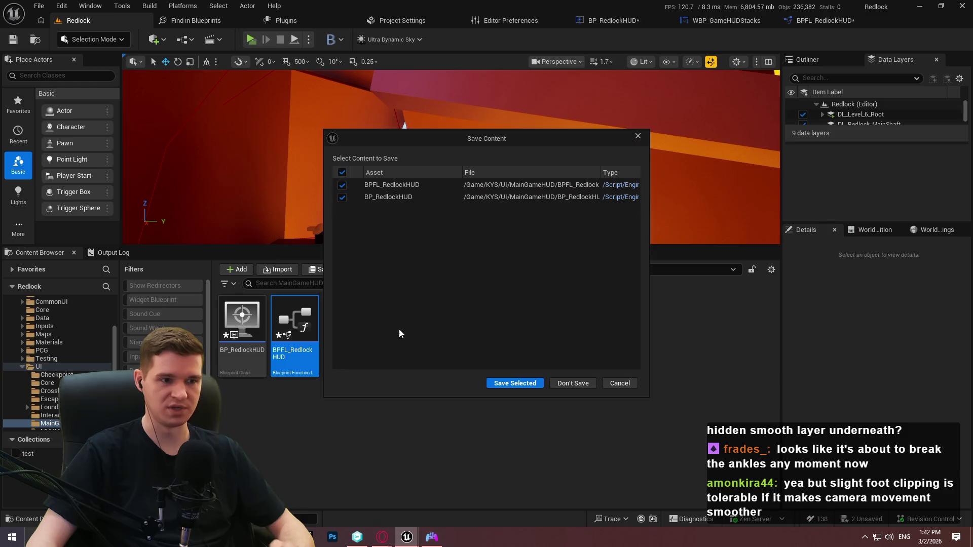
{"action": "left_click", "coordinate": [582, 383]}
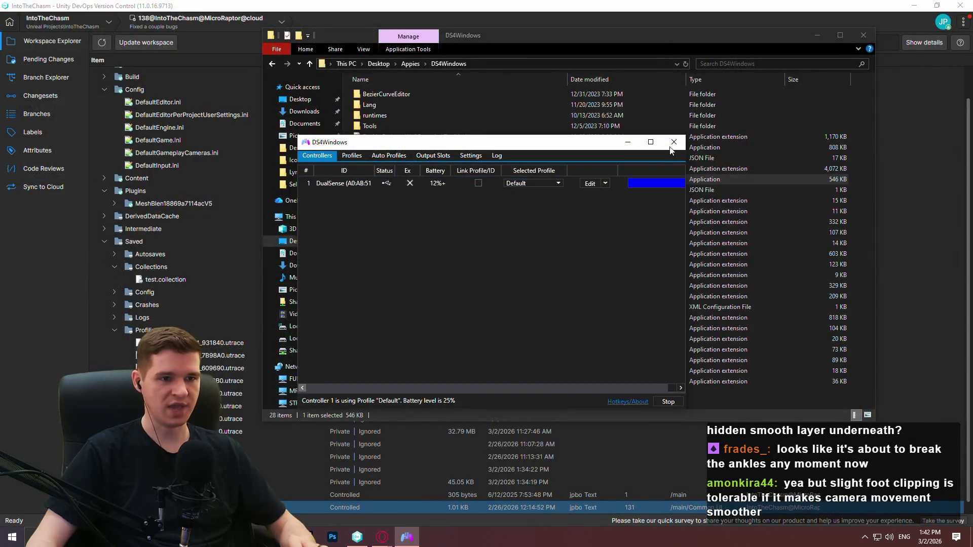
{"action": "left_click", "coordinate": [627, 142]}
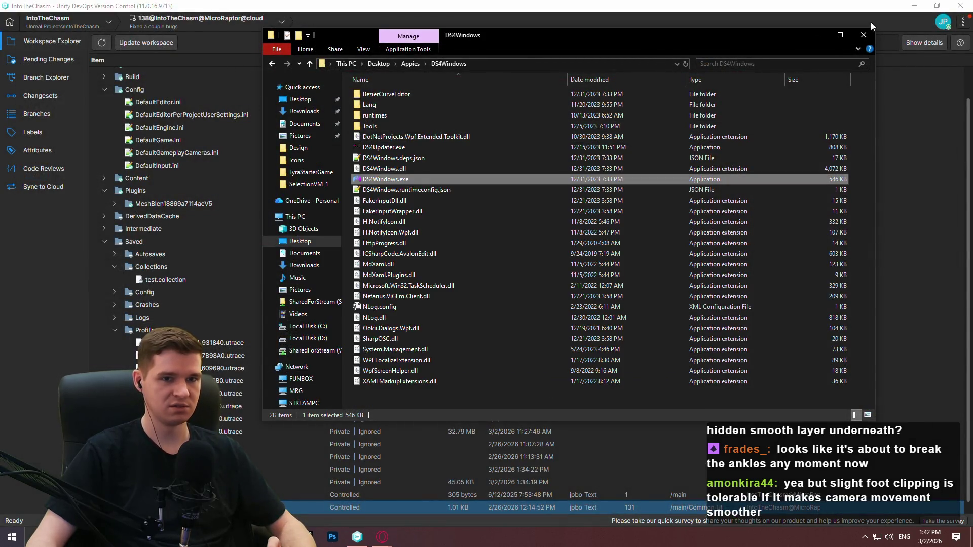
{"action": "left_click", "coordinate": [864, 35]}
{"action": "left_click", "coordinate": [43, 76]}
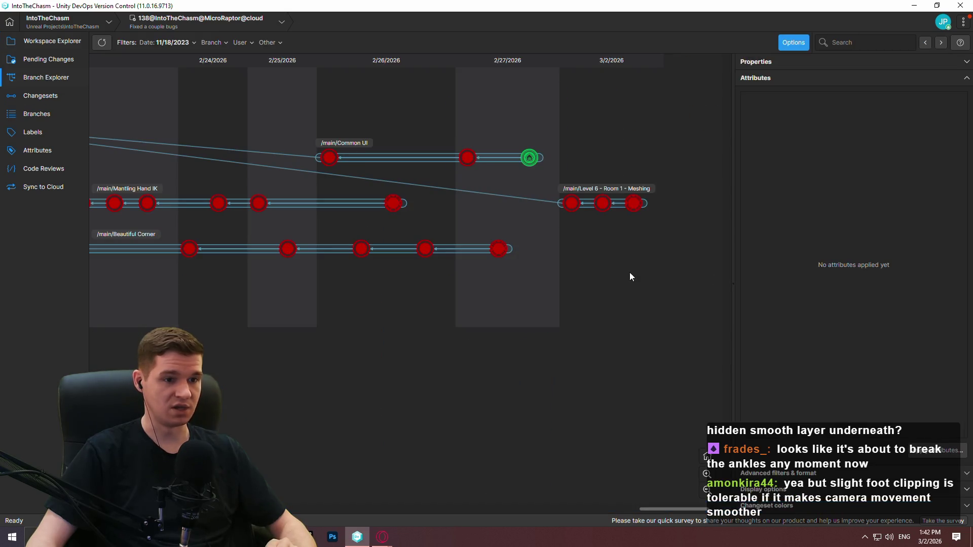
Switch the workspace to the latest Mantling Hand IK changeset and launch the Redlock preview
{"action": "mouse_move", "coordinate": [386, 328]}
{"action": "left_mouse_down"}
{"action": "mouse_move", "coordinate": [613, 321]}
{"action": "mouse_move", "coordinate": [541, 324]}
{"action": "left_mouse_up"}
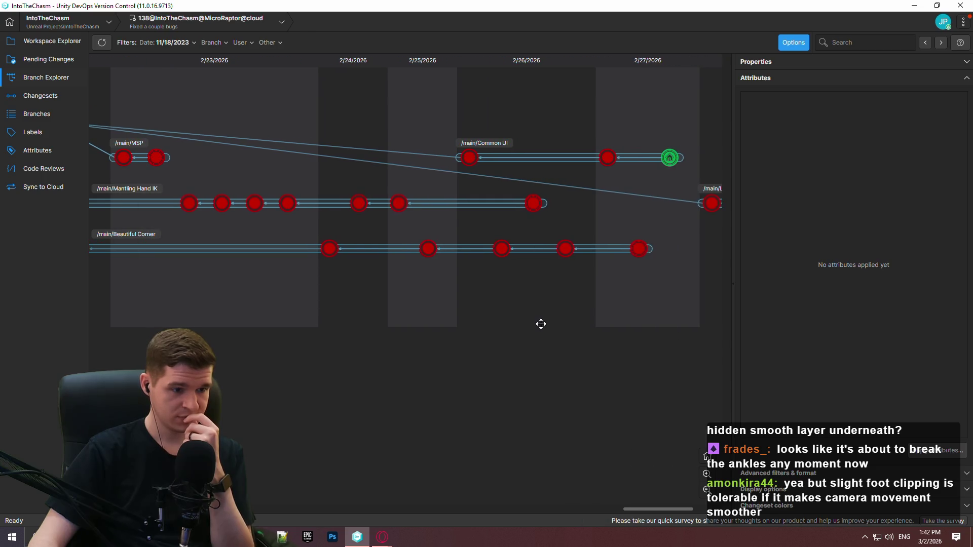
{"action": "left_click", "coordinate": [536, 210]}
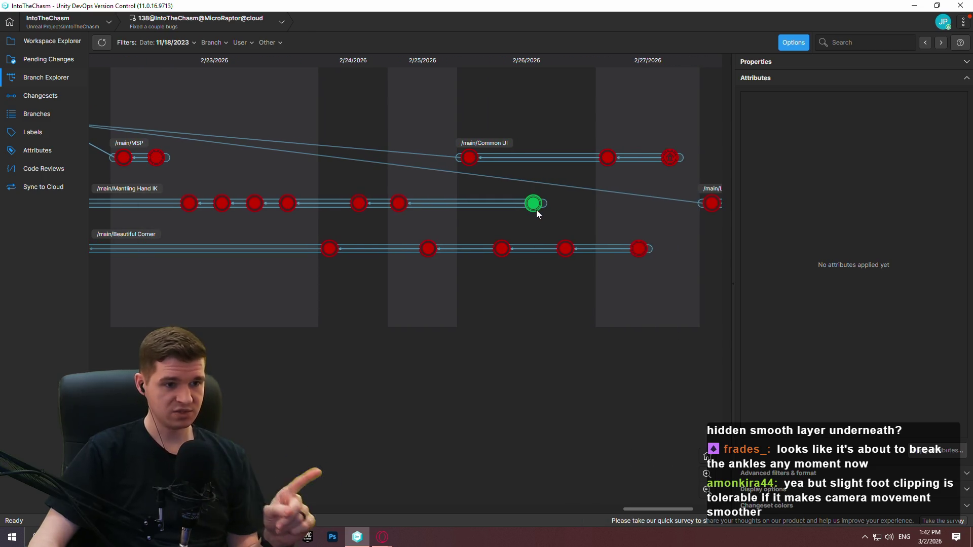
{"action": "right_click", "coordinate": [536, 210]}
{"action": "left_click", "coordinate": [592, 301]}
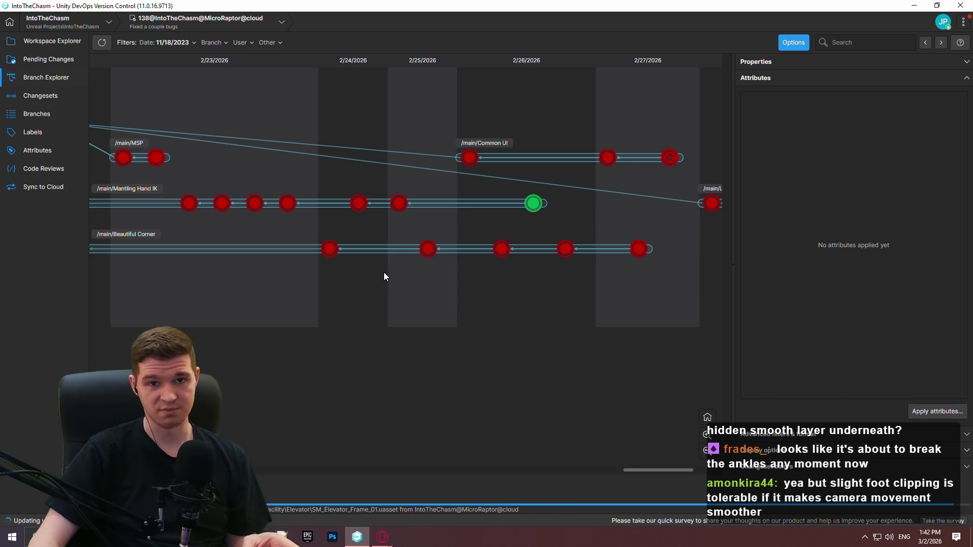
{"action": "left_click", "coordinate": [52, 41]}
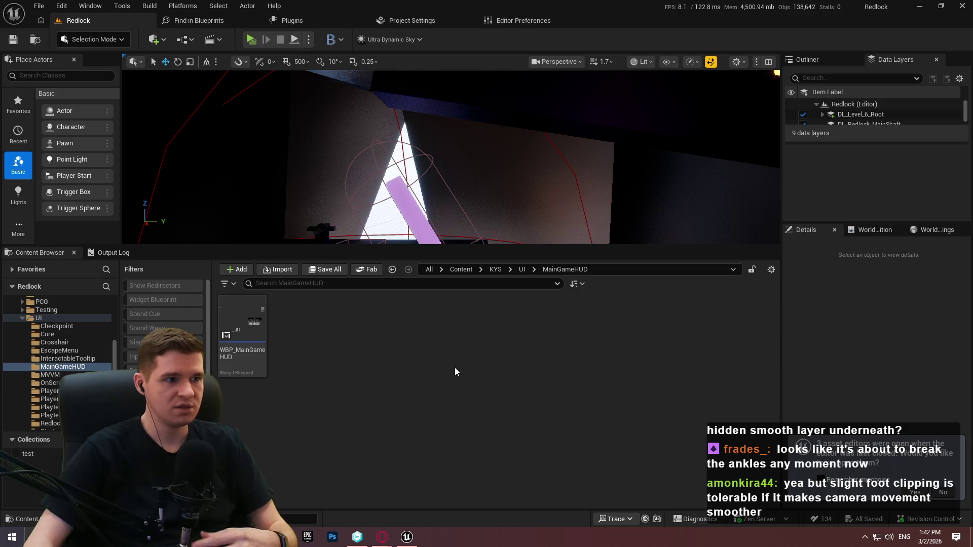
{"action": "left_click", "coordinate": [251, 40]}
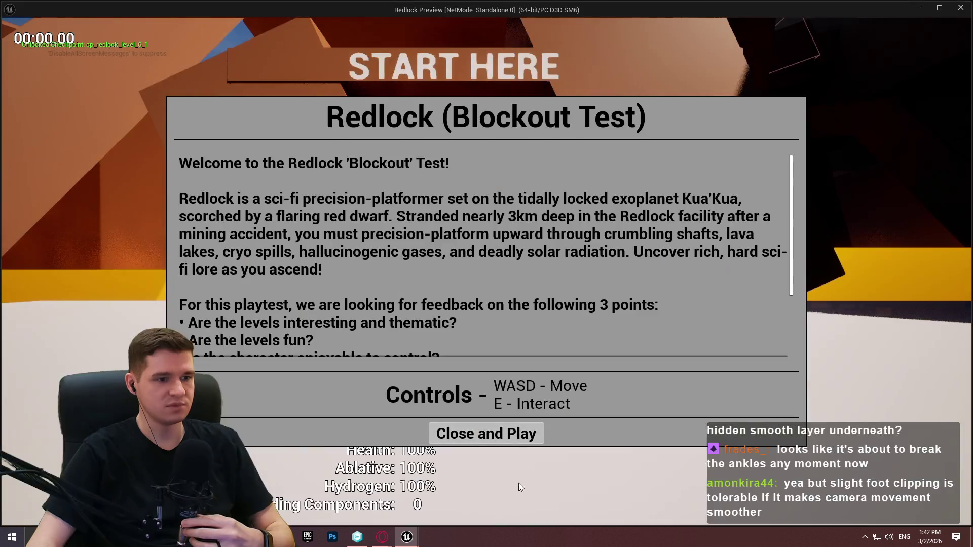
Close the welcome dialog, then run, jump and mantle up through the START HERE shafts
{"action": "left_click", "coordinate": [487, 433]}
{"action": "key", "text": "w"}
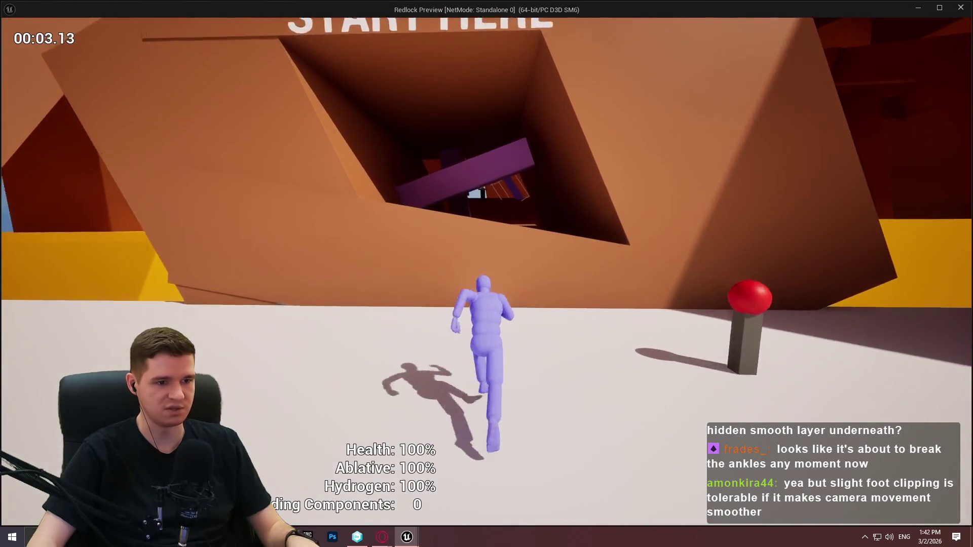
{"action": "key", "text": "space"}
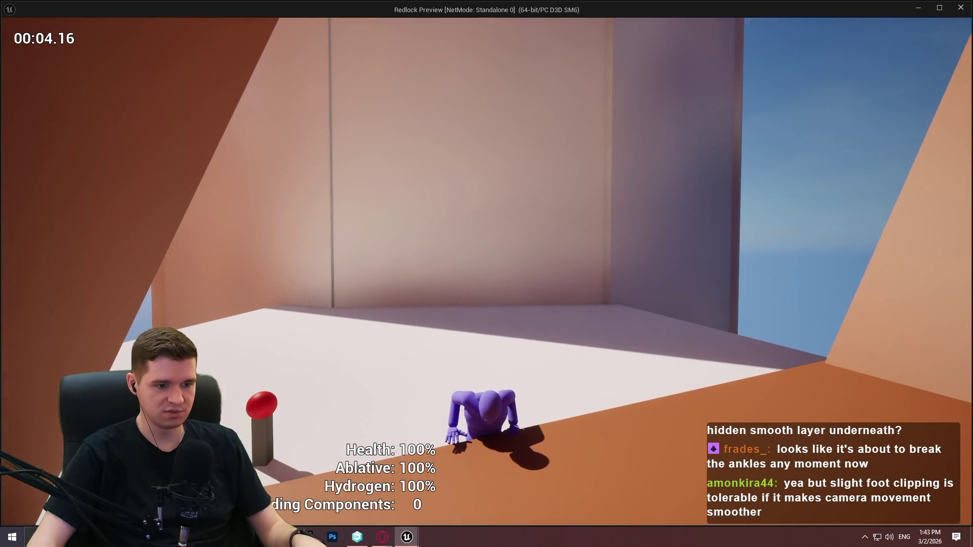
{"action": "key", "text": "w"}
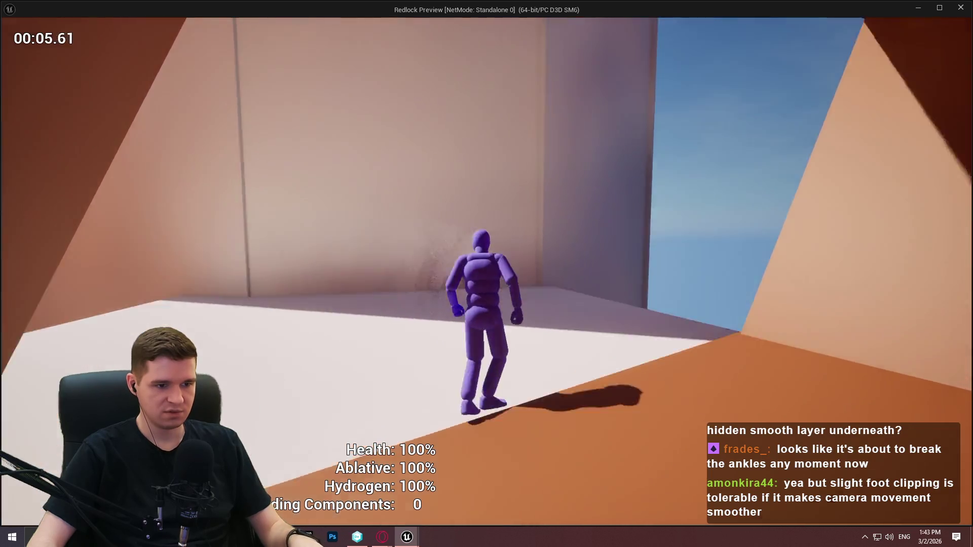
{"action": "key", "text": "space"}
{"action": "key", "text": "space"}
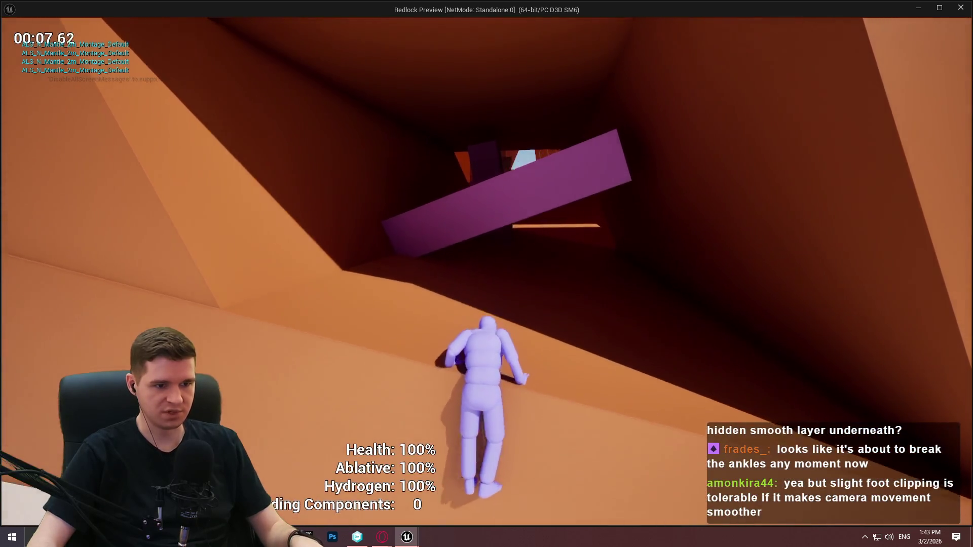
{"action": "key", "text": "space"}
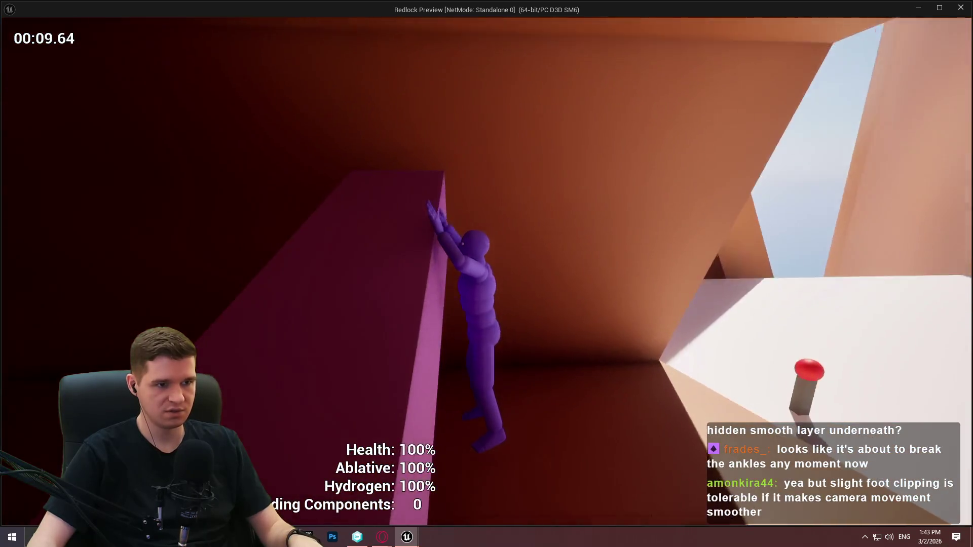
{"action": "key", "text": "space"}
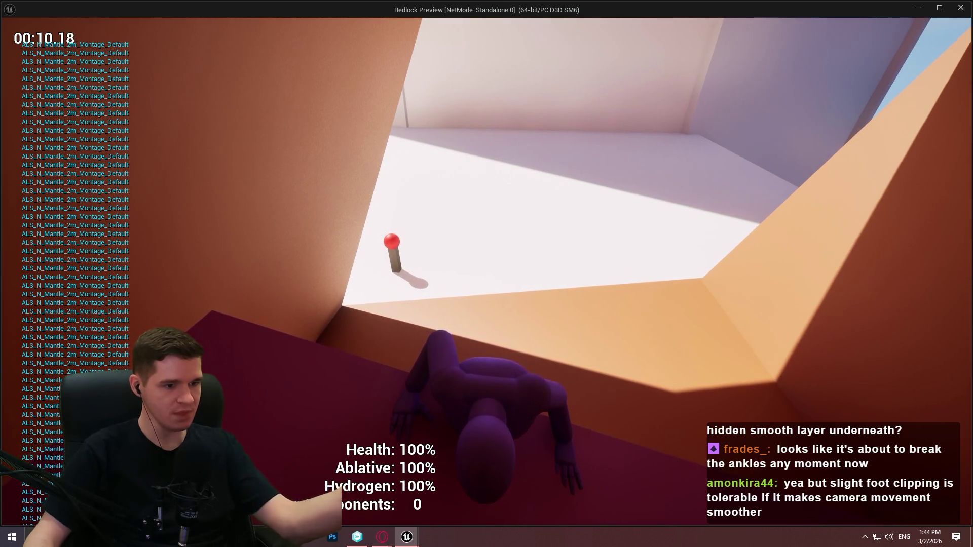
Stop the preview and open BP_ImSimBaseCharacter's MantleCheck graph from AdvancedLocomotionV4 > Blueprints > CharacterLogic
{"action": "key", "text": "Escape"}
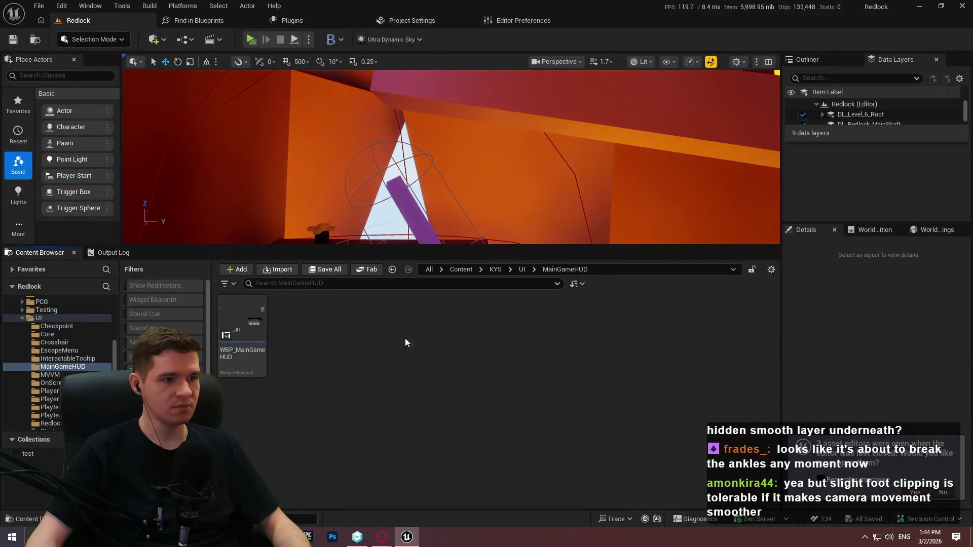
{"action": "left_click", "coordinate": [461, 270]}
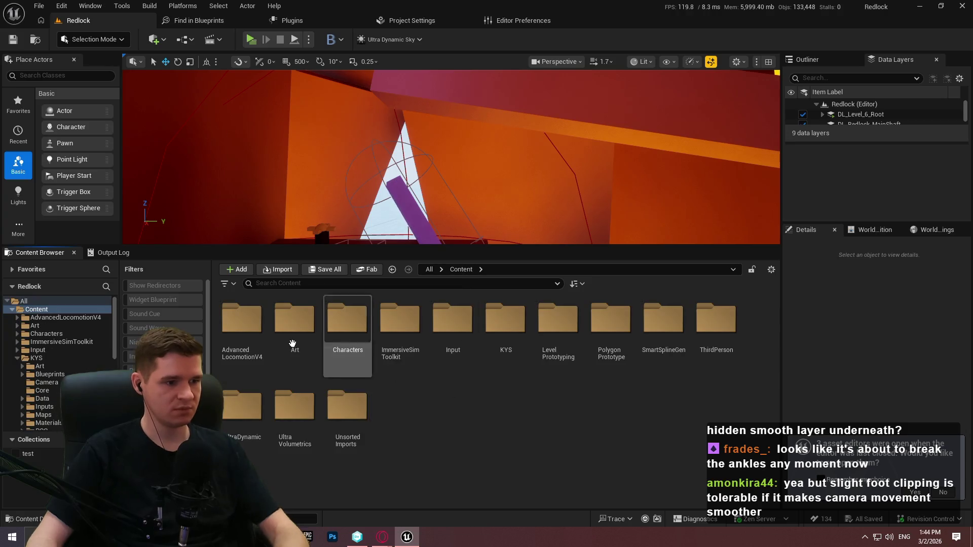
{"action": "double_click", "coordinate": [242, 330]}
{"action": "double_click", "coordinate": [295, 334]}
{"action": "double_click", "coordinate": [401, 329]}
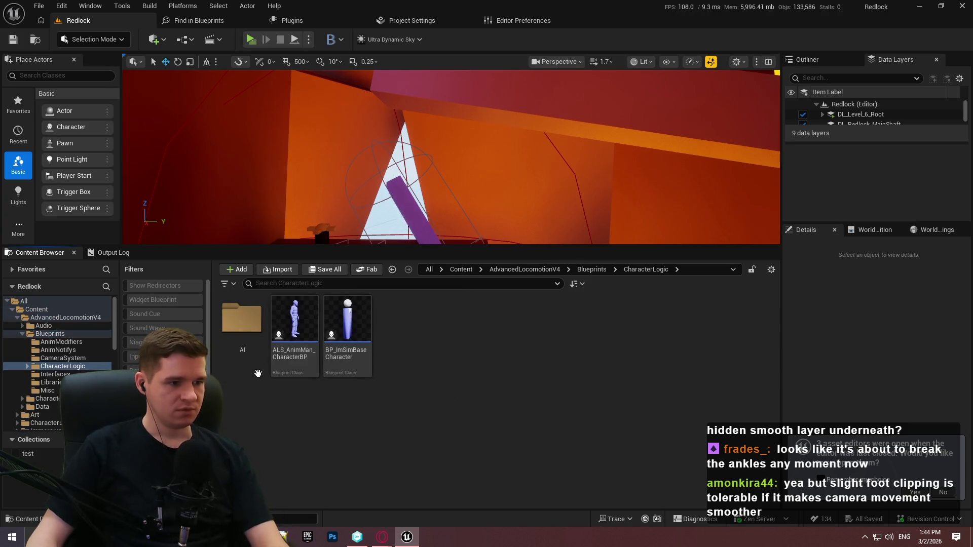
{"action": "left_click", "coordinate": [310, 354]}
{"action": "double_click", "coordinate": [311, 354]}
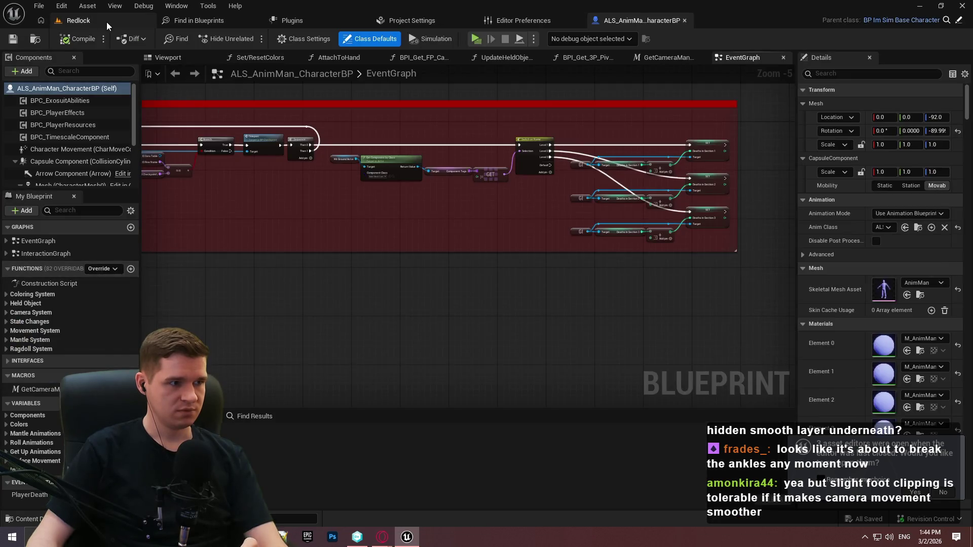
{"action": "left_click", "coordinate": [102, 23]}
{"action": "left_click", "coordinate": [330, 358]}
{"action": "double_click", "coordinate": [333, 363]}
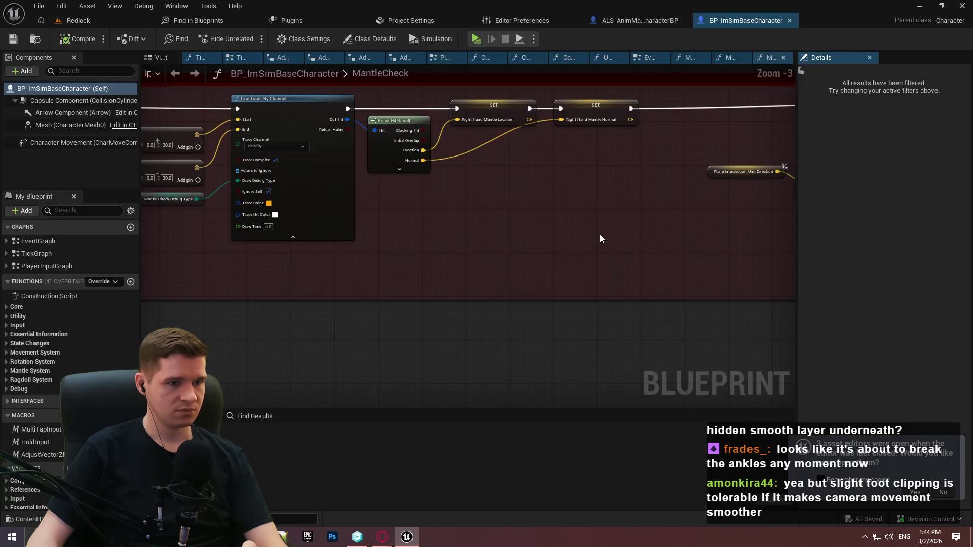
Default Mantle Check Debug Type to Persistent, compile the character blueprint, and relaunch the preview
{"action": "left_click_drag", "start_coordinate": [795, 177], "coordinate": [861, 177]}
{"action": "scroll", "coordinate": [325, 208], "scroll_direction": "up", "scroll_amount": 6}
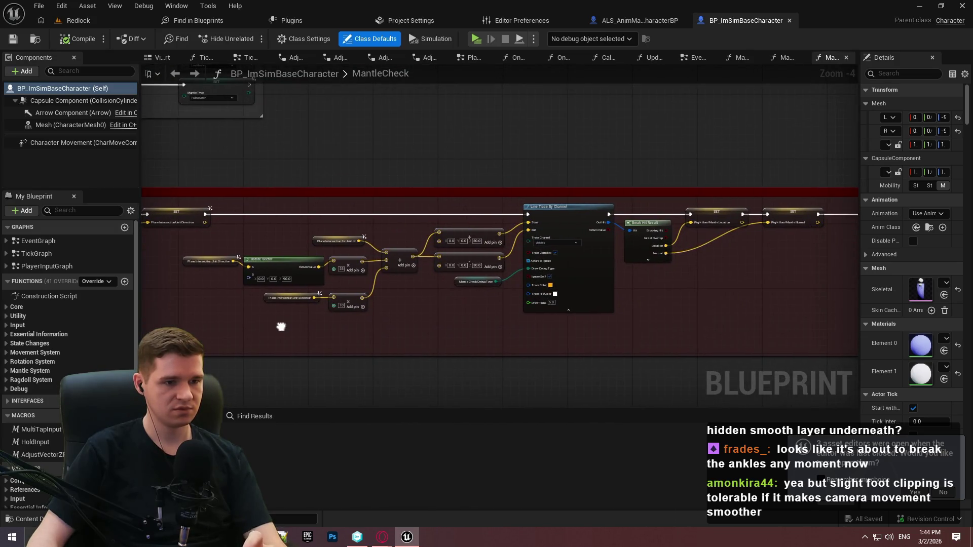
{"action": "scroll", "coordinate": [310, 267], "scroll_direction": "up", "scroll_amount": 4}
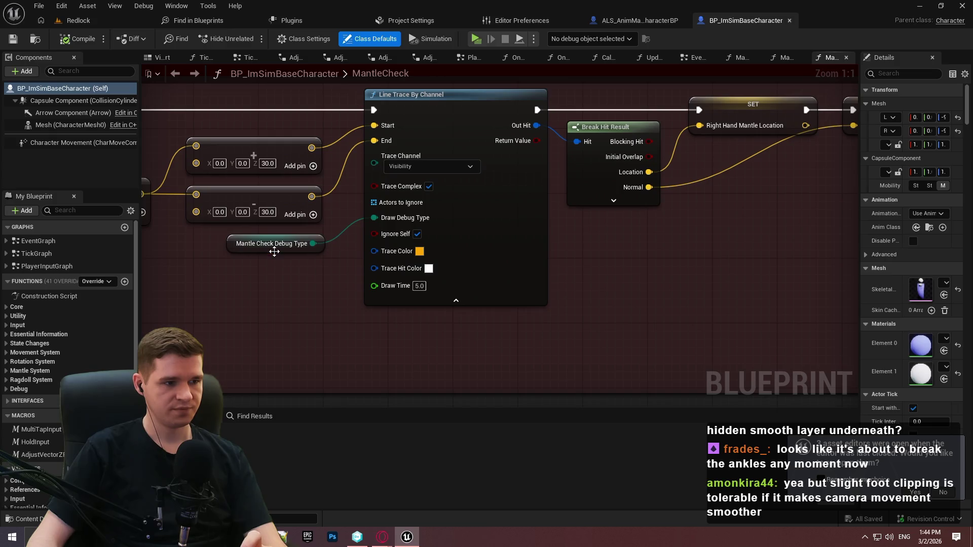
{"action": "left_click", "coordinate": [273, 244]}
{"action": "left_click", "coordinate": [935, 281]}
{"action": "left_click", "coordinate": [938, 320]}
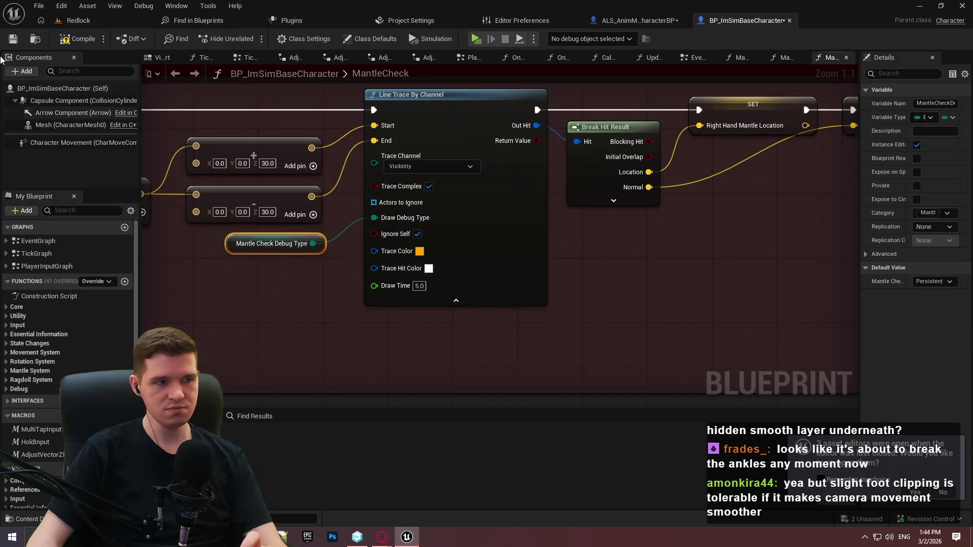
{"action": "left_click", "coordinate": [81, 38]}
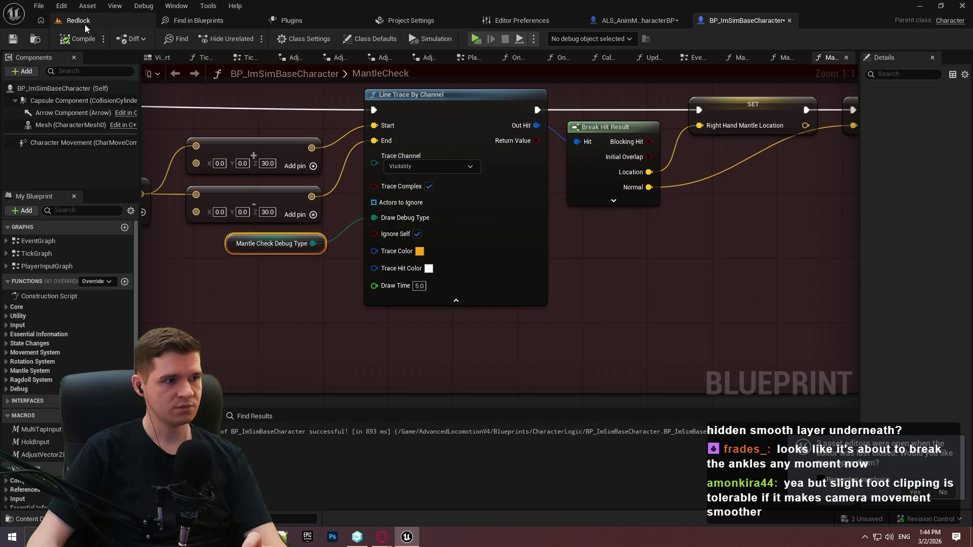
{"action": "left_click", "coordinate": [476, 39]}
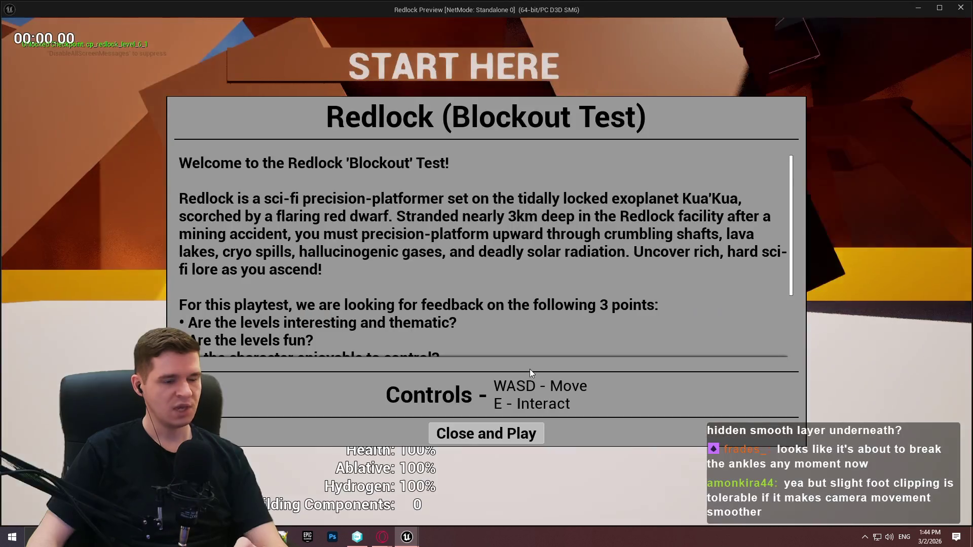
Run the character along the ledges, mantling onto the orange wall, ledge and purple slab
{"action": "key", "text": "w"}
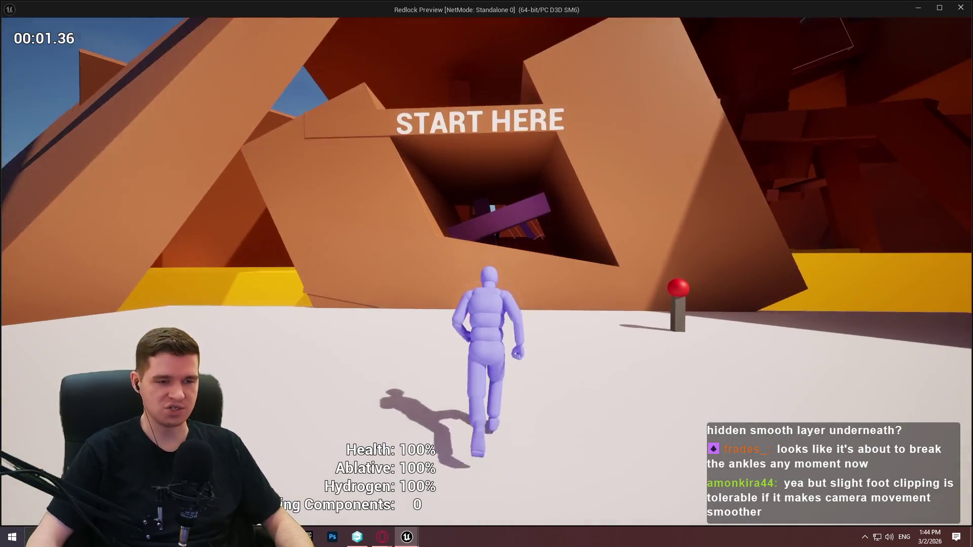
{"action": "key", "text": "w"}
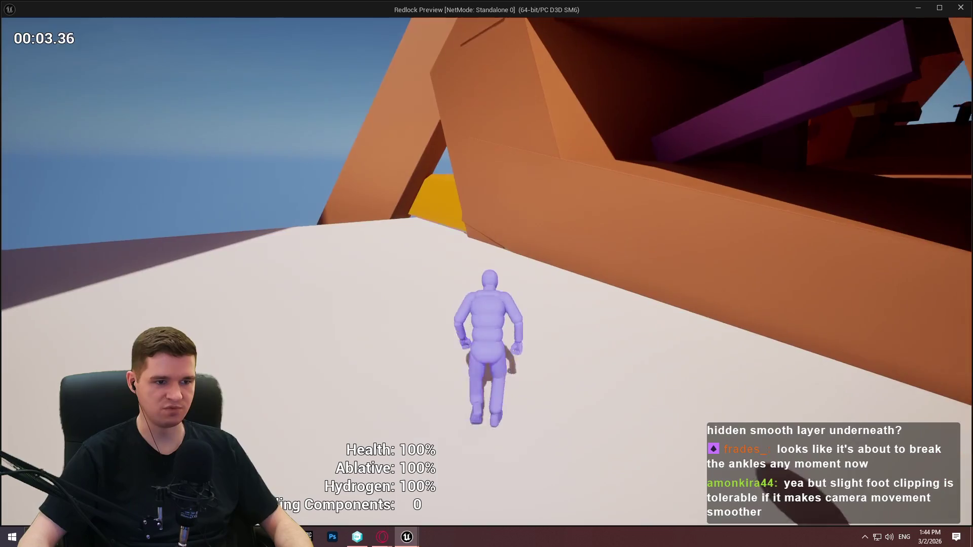
{"action": "key", "text": "space"}
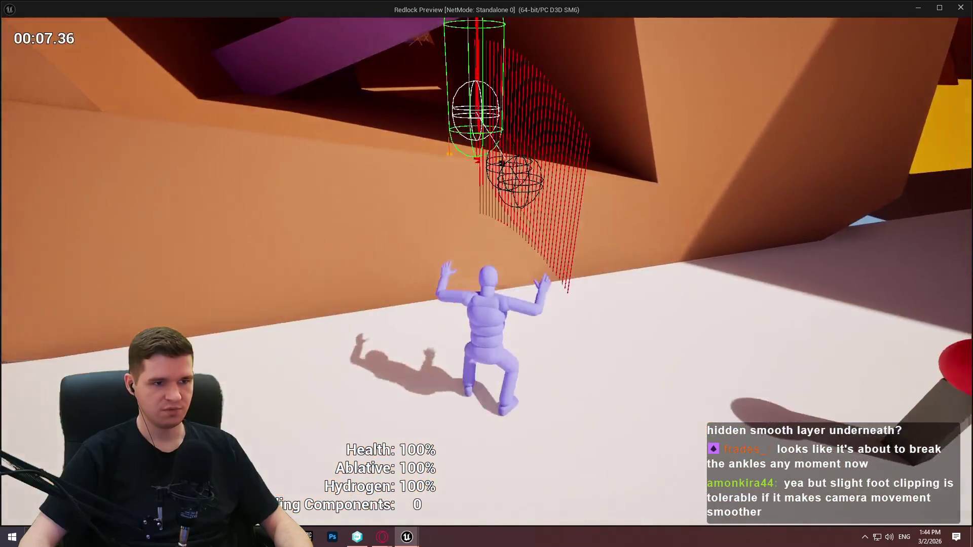
{"action": "key", "text": "w"}
{"action": "key", "text": "space"}
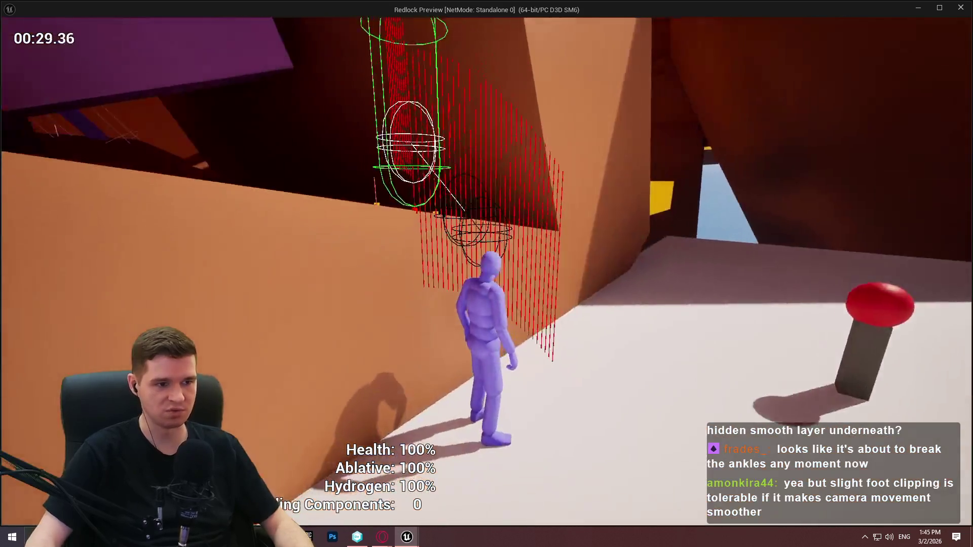
{"action": "key", "text": "w"}
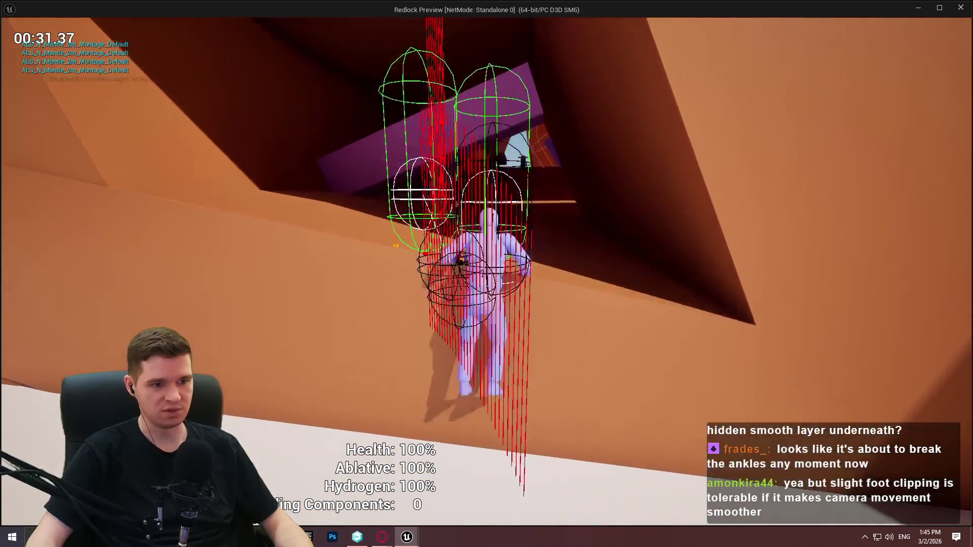
{"action": "key", "text": "space"}
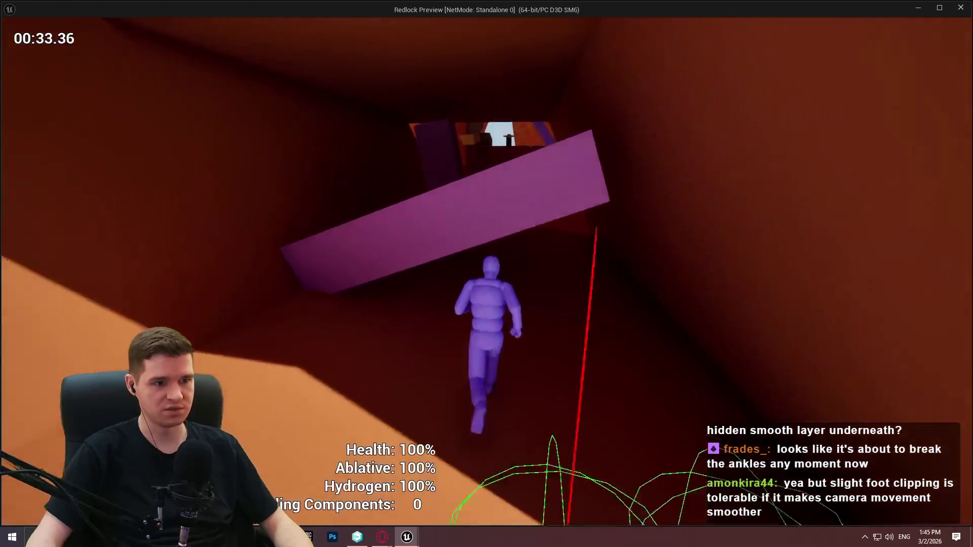
{"action": "key", "text": "space"}
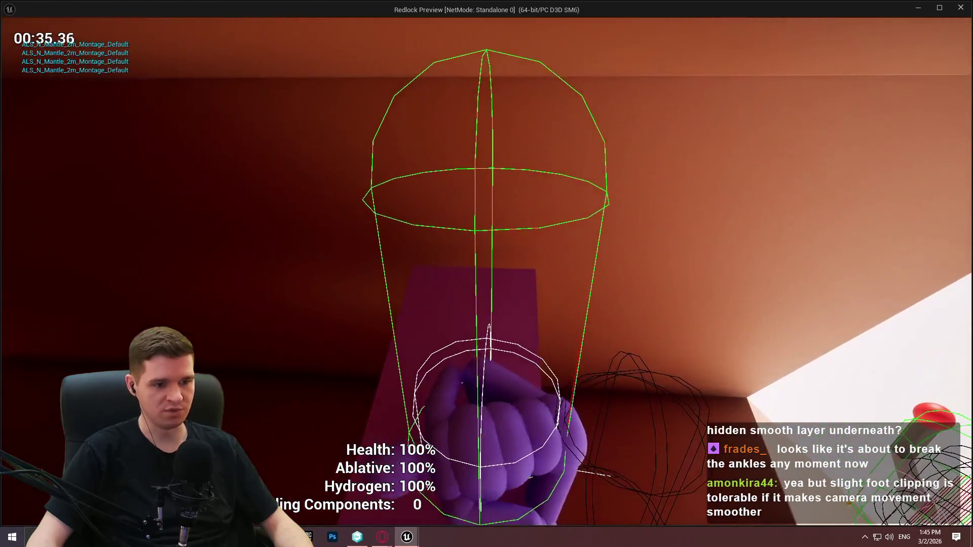
{"action": "key", "text": "w"}
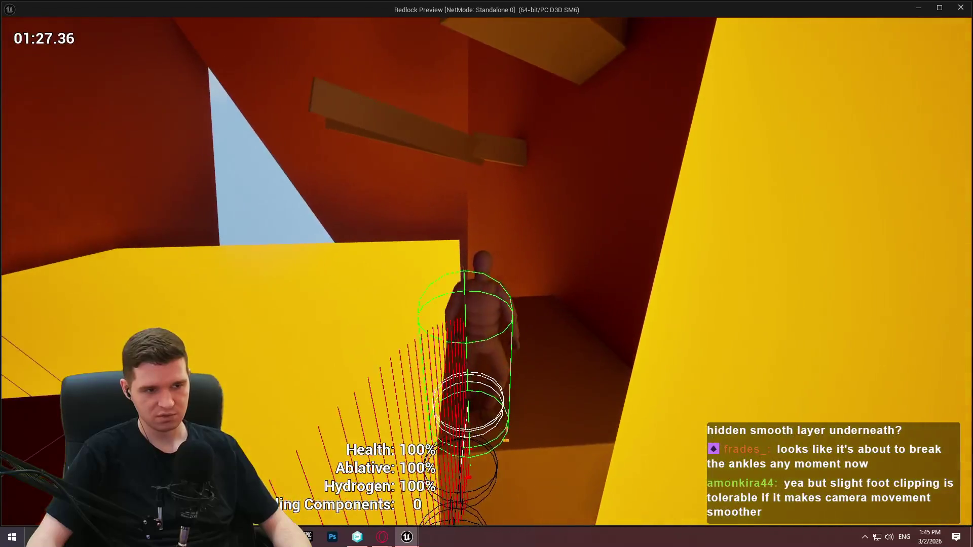
{"action": "key", "text": "space"}
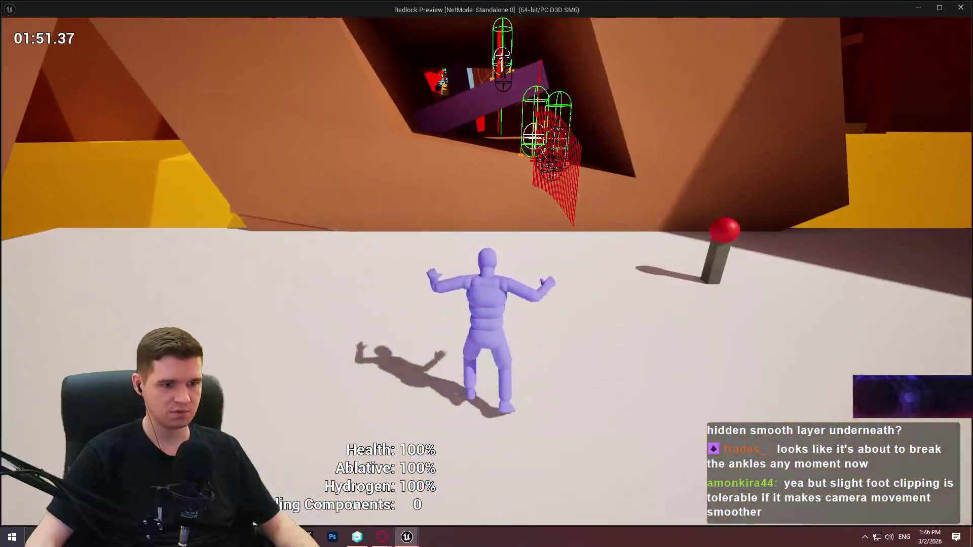
Stop the preview, zoom out of the MantleCheck graph, and save all modified content
{"action": "key", "text": "Escape"}
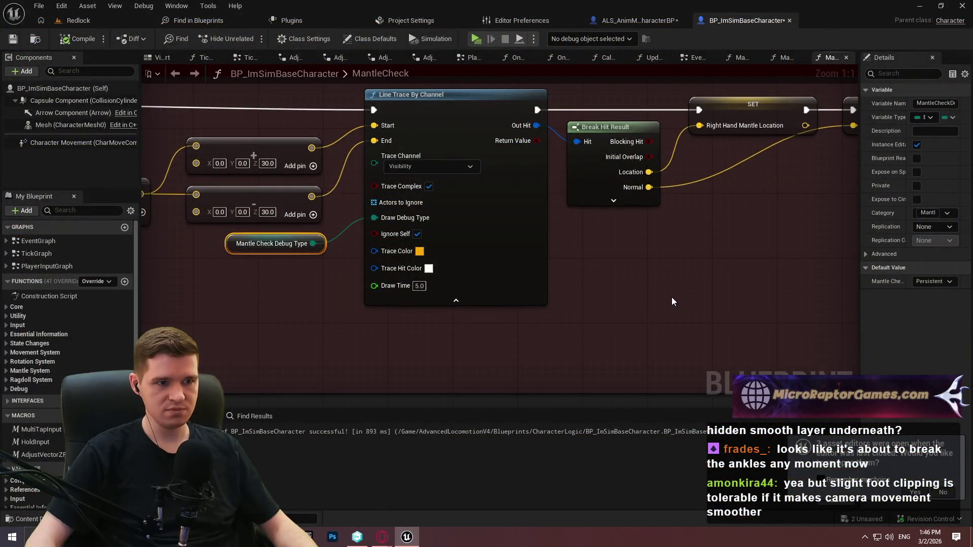
{"action": "left_click", "coordinate": [673, 302]}
{"action": "scroll", "coordinate": [673, 302], "scroll_direction": "down", "scroll_amount": 5}
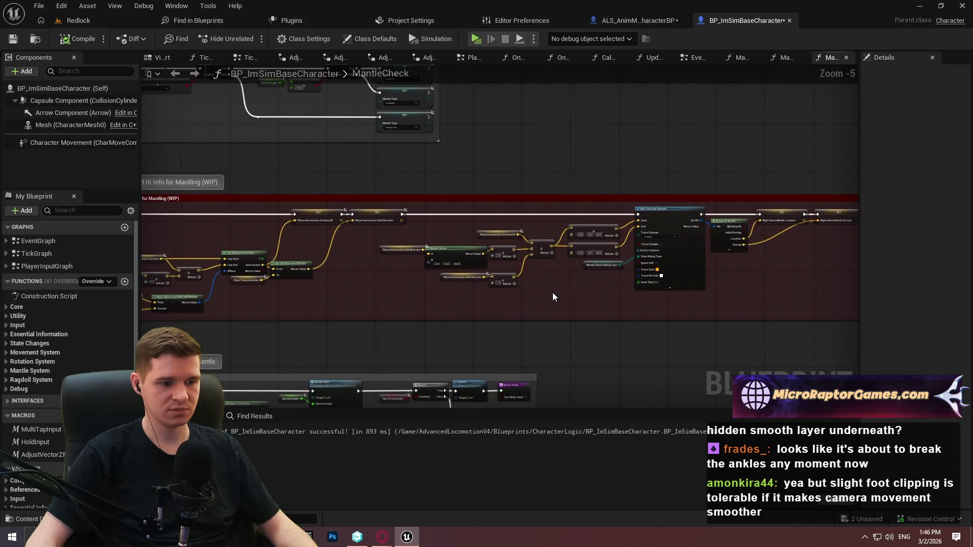
{"action": "key", "text": "ctrl+shift+s"}
{"action": "left_click", "coordinate": [578, 384]}
Switch to Unity DevOps Version Control, then bring the Redlock - First Playable board forward in Opera
{"action": "key", "text": "alt+Tab"}
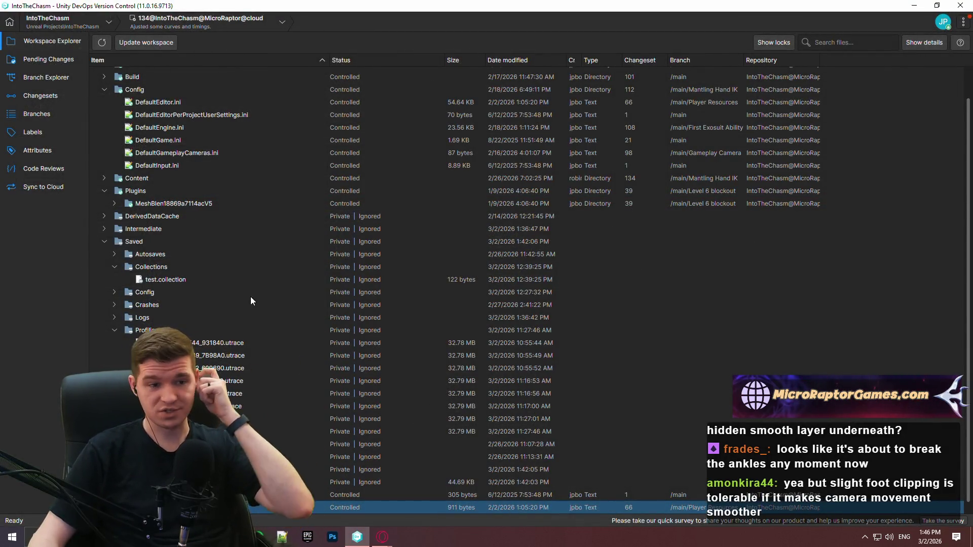
{"action": "mouse_move", "coordinate": [383, 537]}
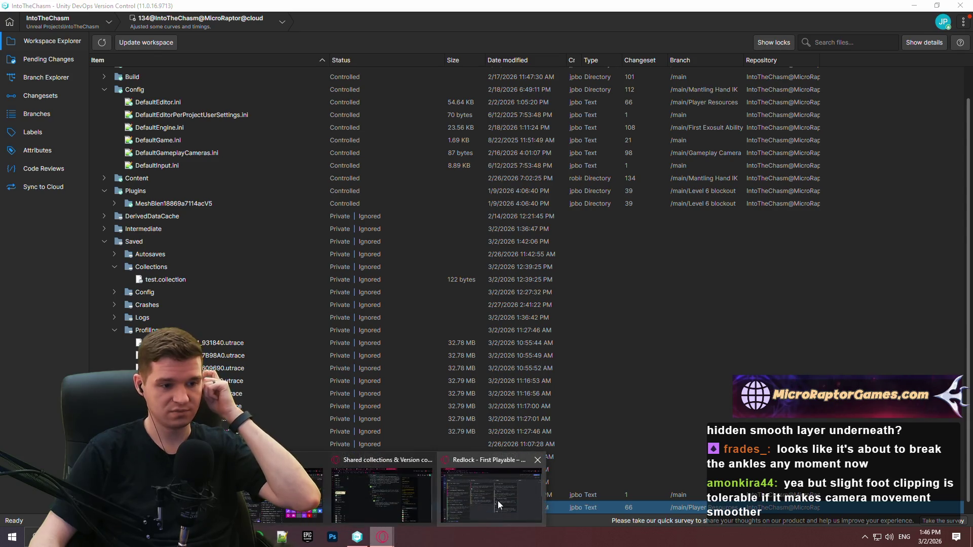
{"action": "left_click", "coordinate": [522, 489]}
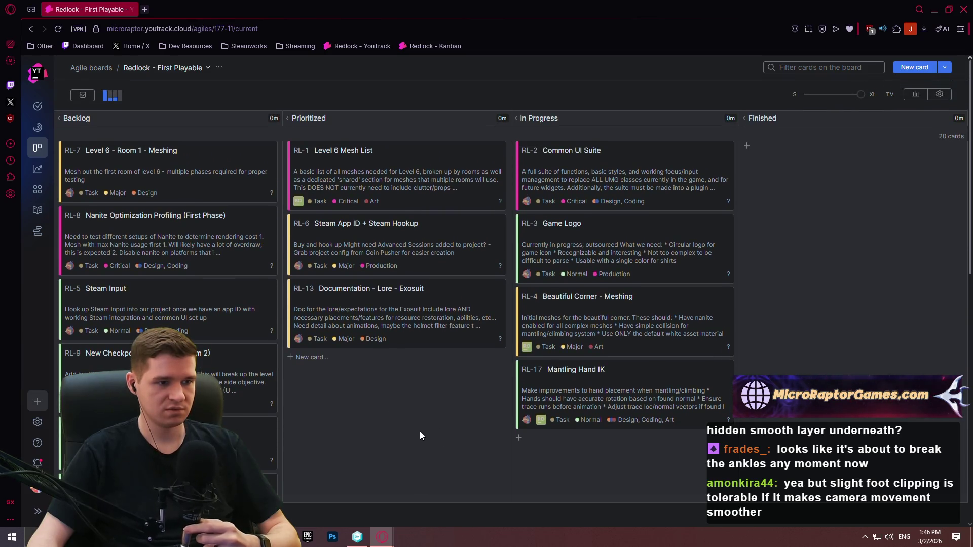
Scroll through the Redlock - First Playable board, then open a blank Speed Dial tab beside it
{"action": "scroll", "coordinate": [456, 408], "scroll_direction": "down", "scroll_amount": 2}
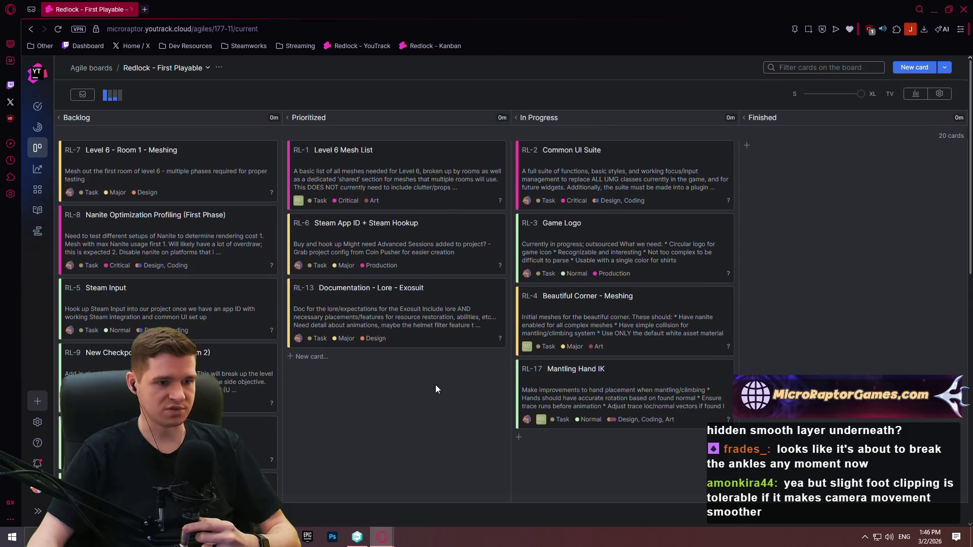
{"action": "mouse_move", "coordinate": [971, 125]}
{"action": "left_mouse_down"}
{"action": "mouse_move", "coordinate": [971, 184]}
{"action": "mouse_move", "coordinate": [969, 151]}
{"action": "mouse_move", "coordinate": [930, 287]}
{"action": "mouse_move", "coordinate": [962, 120]}
{"action": "left_mouse_up"}
{"action": "scroll", "coordinate": [962, 120], "scroll_direction": "up", "scroll_amount": 2}
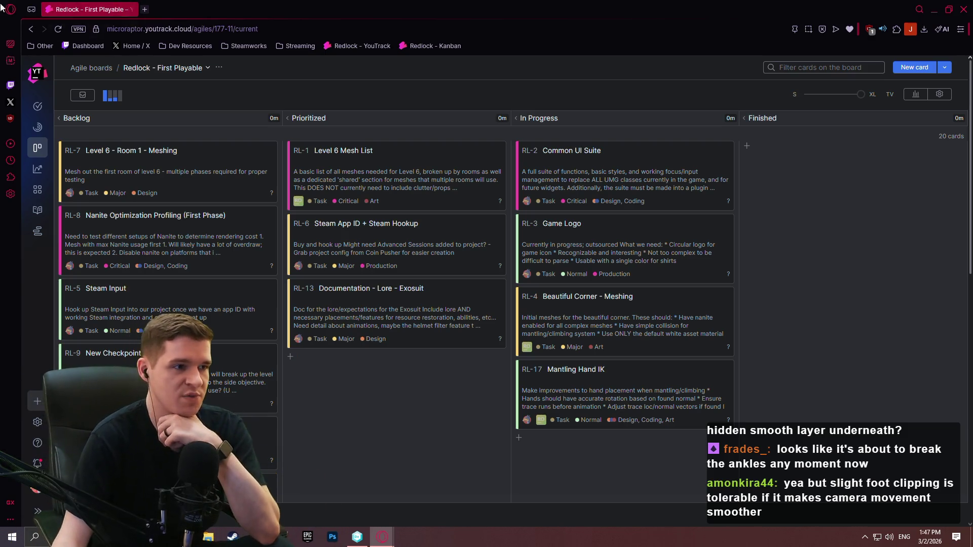
{"action": "left_click", "coordinate": [145, 10]}
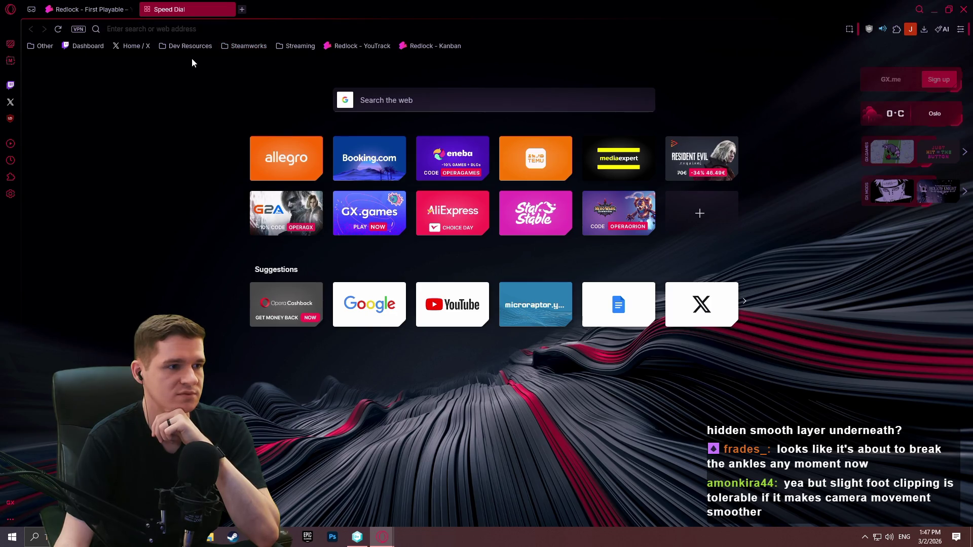
Open the Stream Calendar 2026 spreadsheet from the Streaming bookmarks folder
{"action": "left_click", "coordinate": [284, 50]}
{"action": "left_click", "coordinate": [315, 96]}
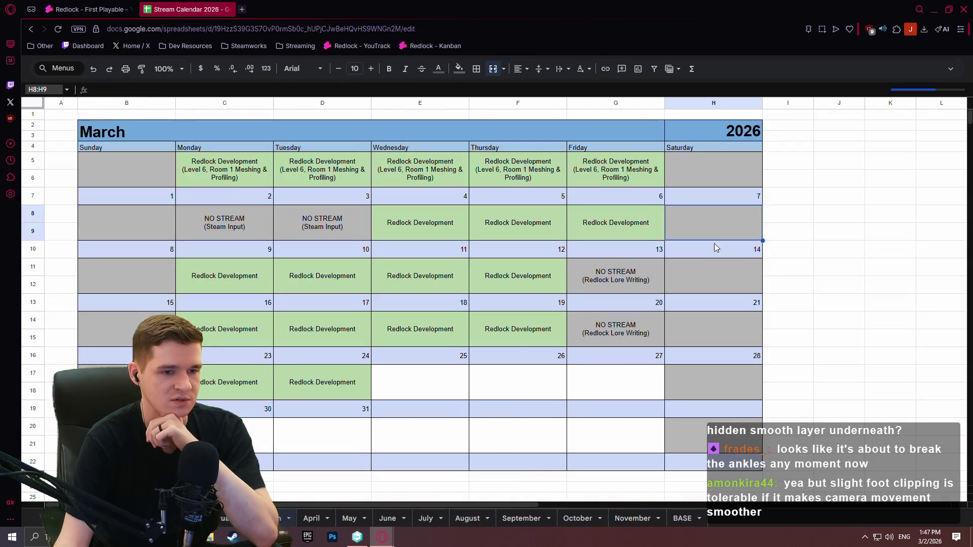
{"action": "left_click_drag", "start_coordinate": [616, 285], "coordinate": [615, 332]}
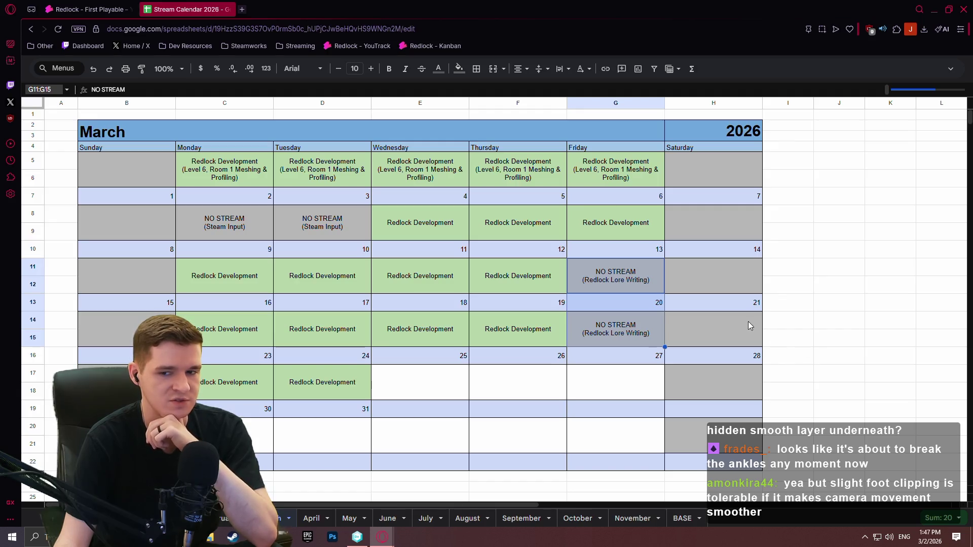
{"action": "left_click", "coordinate": [770, 292]}
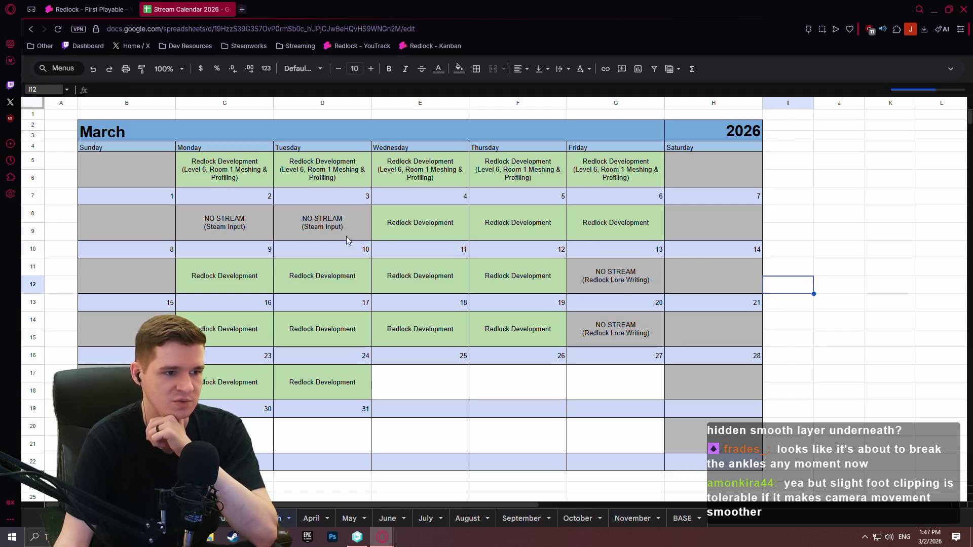
Copy Redlock Development from E8:E9 over the March cells C8:C9 and D8:D9
{"action": "left_click", "coordinate": [298, 239]}
{"action": "left_click", "coordinate": [242, 235]}
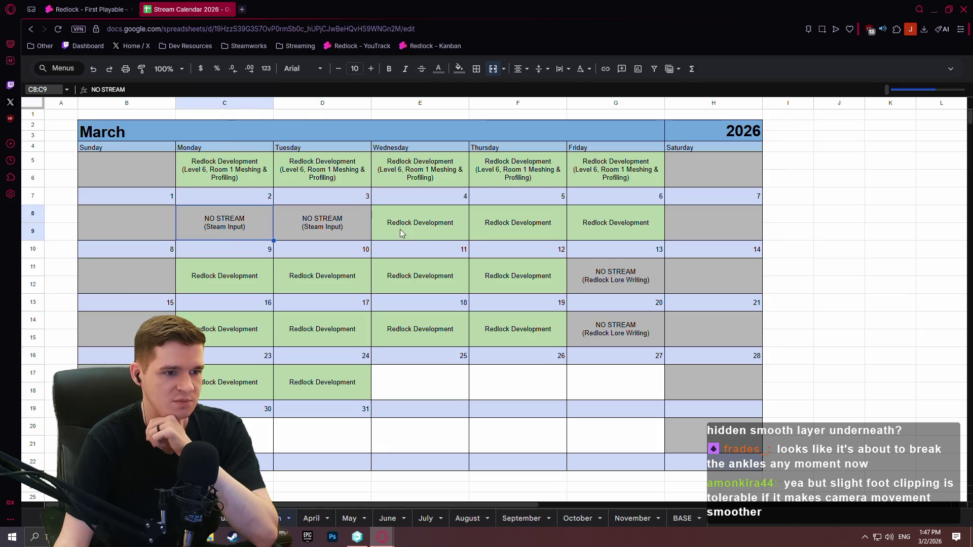
{"action": "left_click", "coordinate": [354, 229]}
{"action": "left_click", "coordinate": [433, 231]}
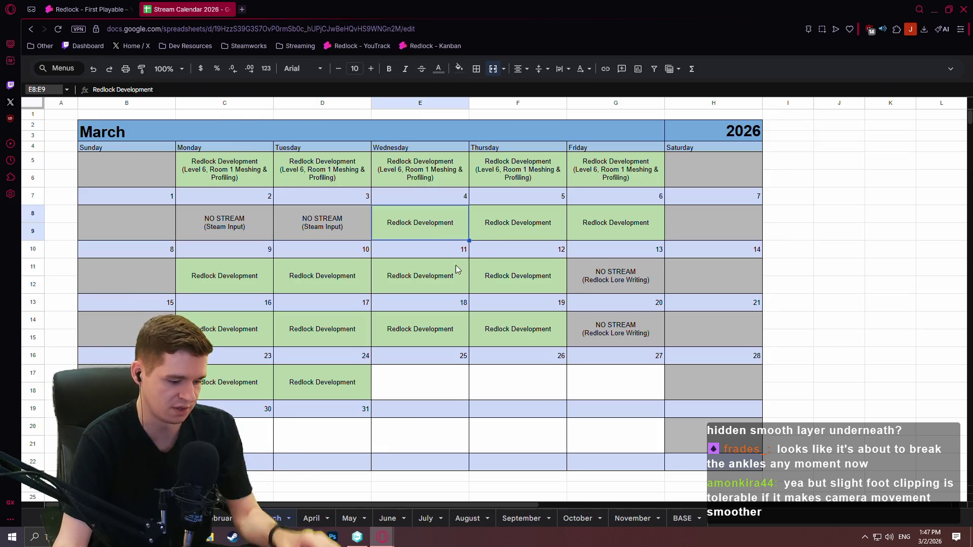
{"action": "left_click_drag", "start_coordinate": [469, 241], "coordinate": [228, 237]}
{"action": "left_click", "coordinate": [420, 240]}
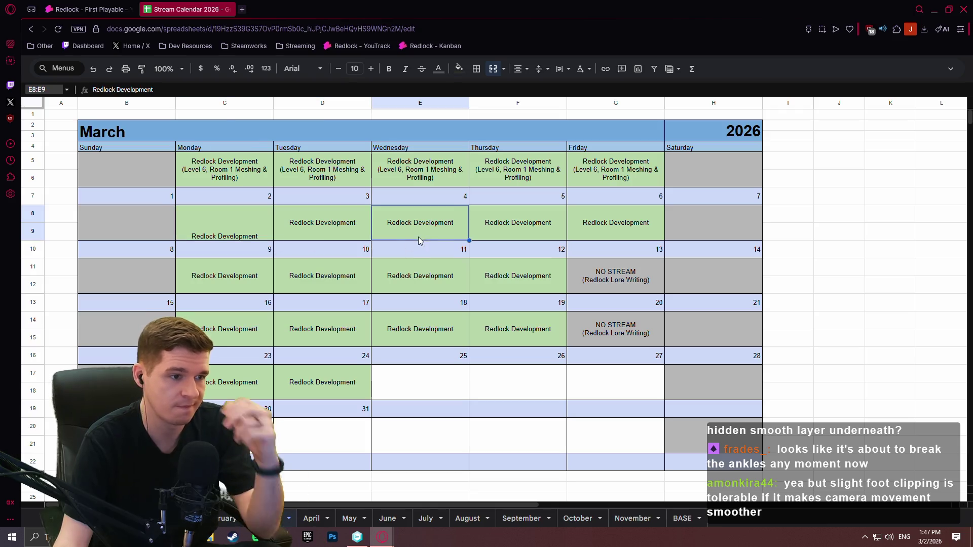
{"action": "left_click", "coordinate": [313, 230]}
{"action": "left_click", "coordinate": [257, 233]}
{"action": "key", "text": "ctrl+v"}
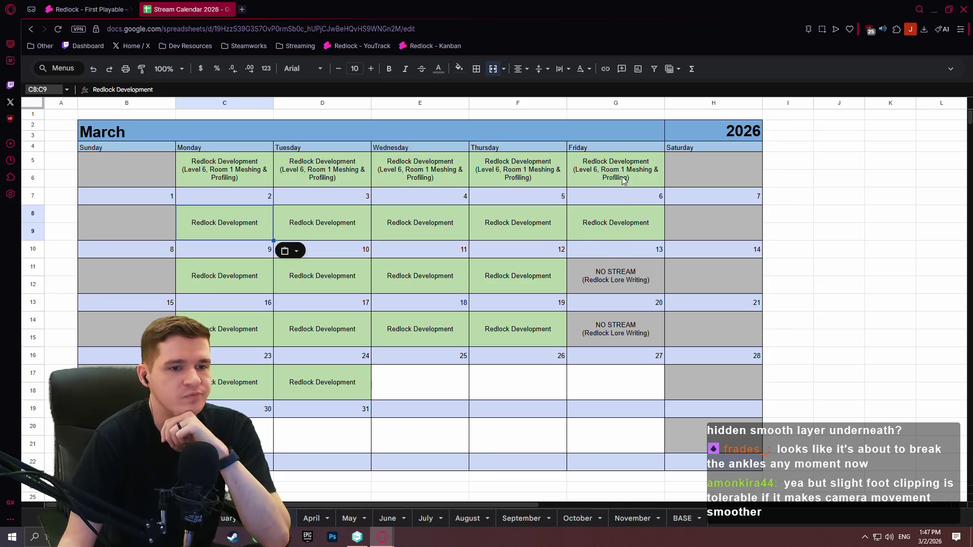
Copy the Friday NO STREAM (Redlock Lore Writing) cell into G5:G6
{"action": "left_click", "coordinate": [619, 227]}
{"action": "left_click", "coordinate": [645, 280]}
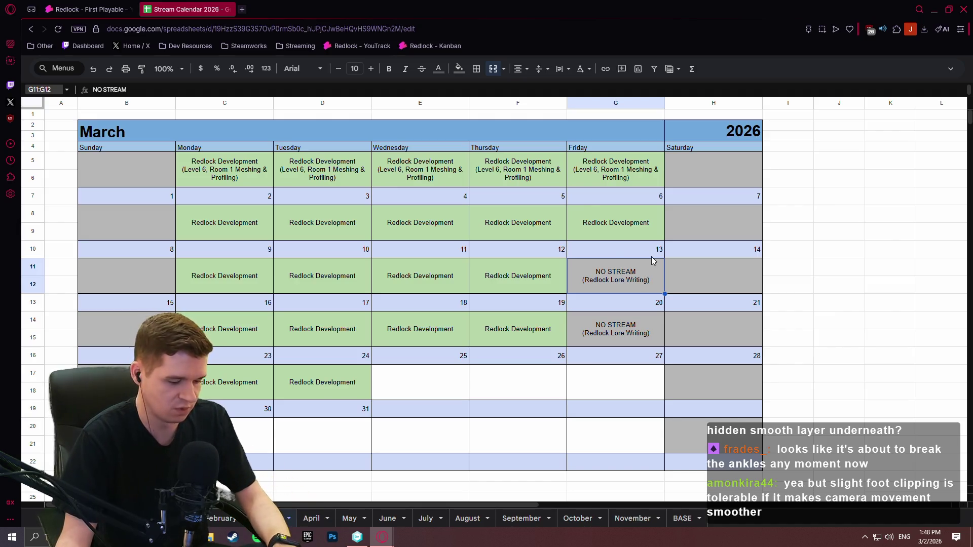
{"action": "key", "text": "ctrl+c"}
{"action": "left_click", "coordinate": [661, 178]}
{"action": "key", "text": "ctrl+v"}
Correct the Friday date in G10 to 13 and recheck the NO STREAM text in G5:G6
{"action": "left_click", "coordinate": [631, 253]}
{"action": "type", "text": "v"}
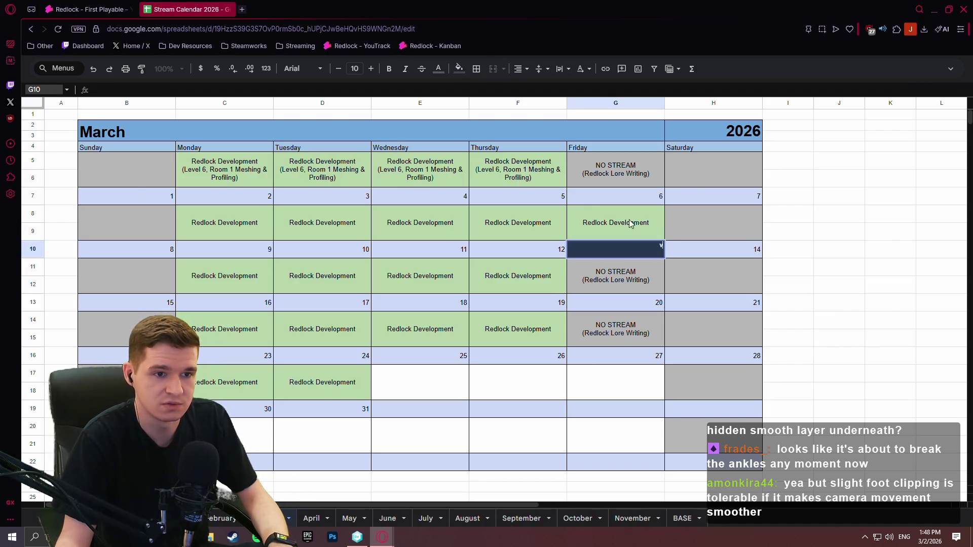
{"action": "key", "text": "Up"}
{"action": "left_click", "coordinate": [714, 255]}
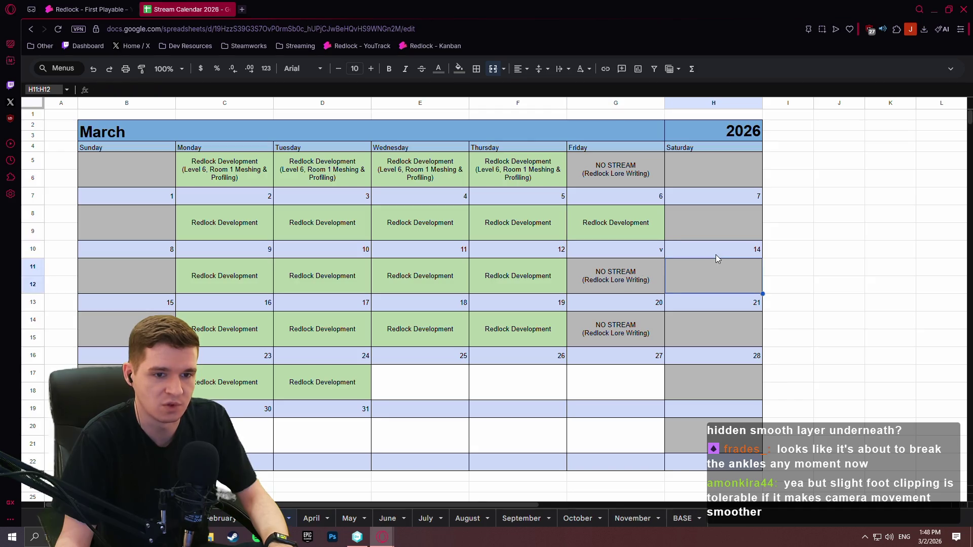
{"action": "left_click", "coordinate": [627, 247]}
{"action": "type", "text": "14"}
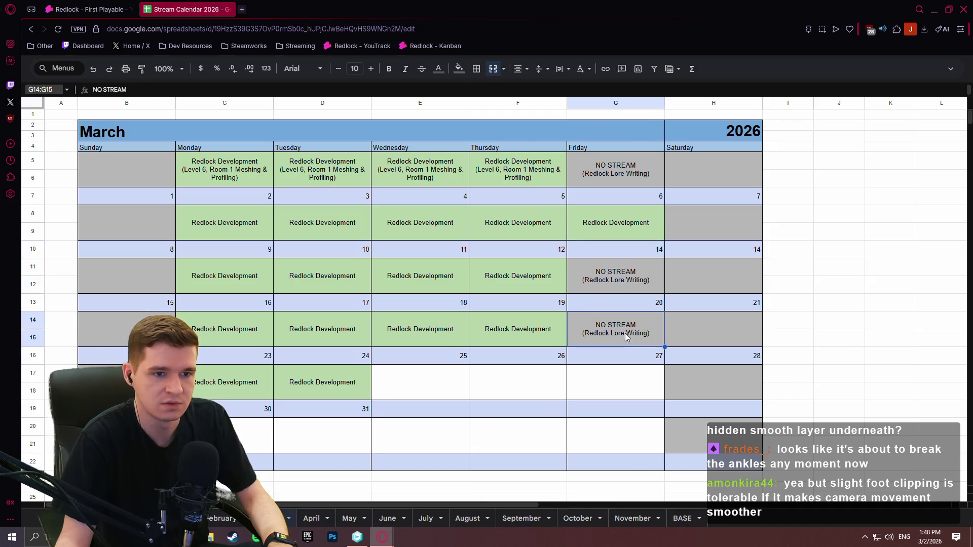
{"action": "type", "text": "13"}
{"action": "key", "text": "Return"}
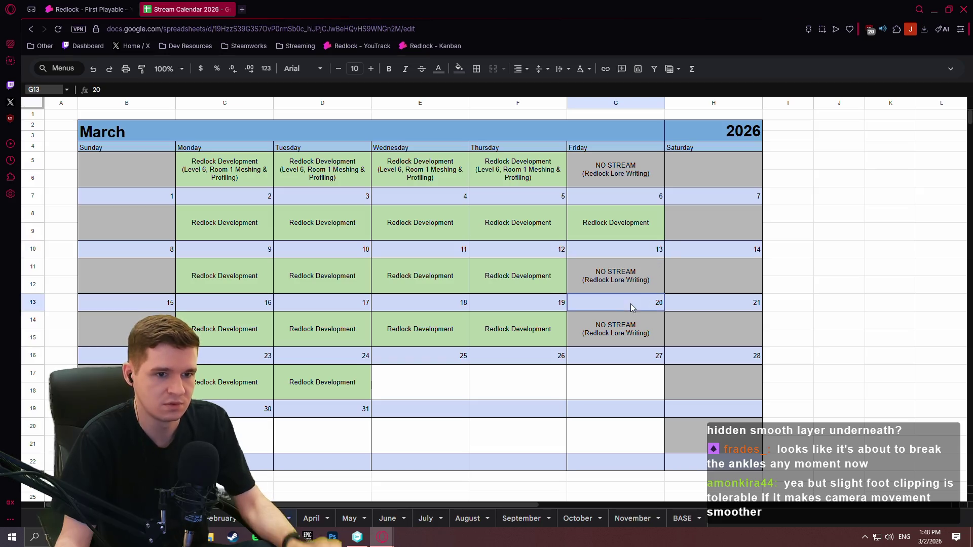
{"action": "double_click", "coordinate": [631, 179]}
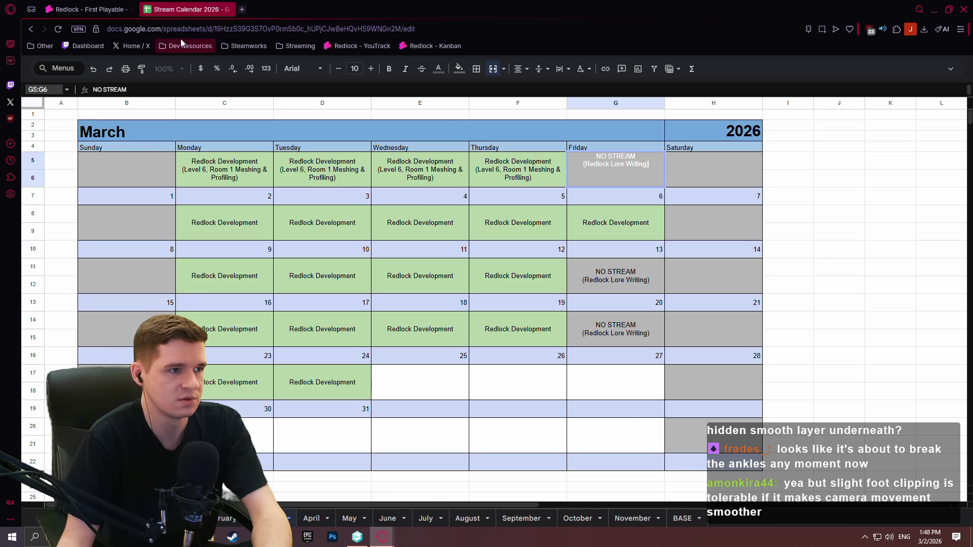
{"action": "key", "text": "ctrl+Tab"}
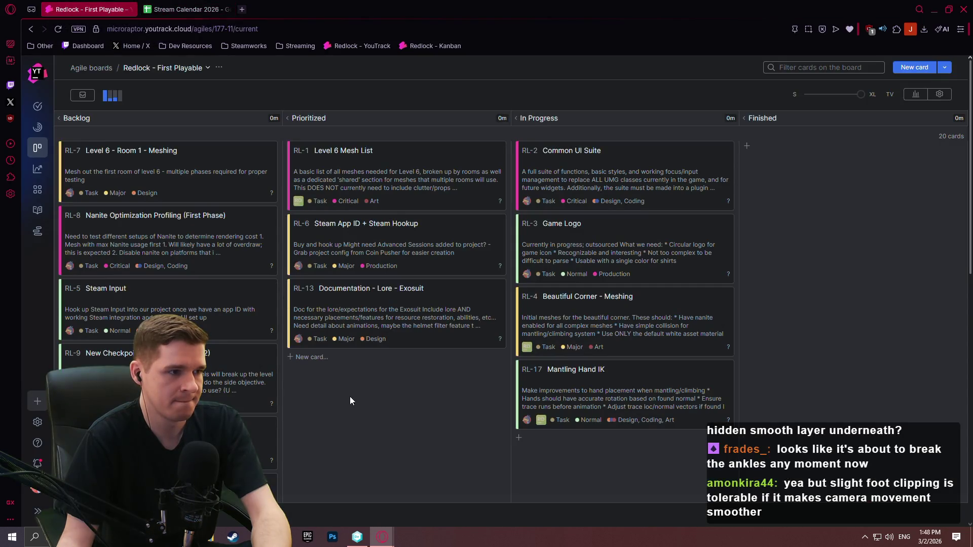
{"action": "left_click", "coordinate": [242, 9]}
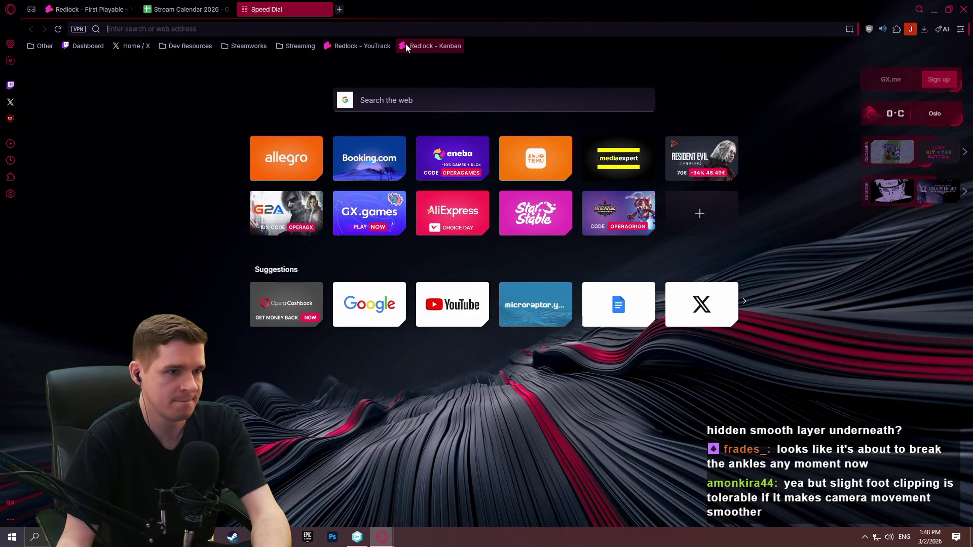
Scroll the First Playable Backlog down to the Star Creator and Slippery Surface cards
{"action": "left_click", "coordinate": [405, 45]}
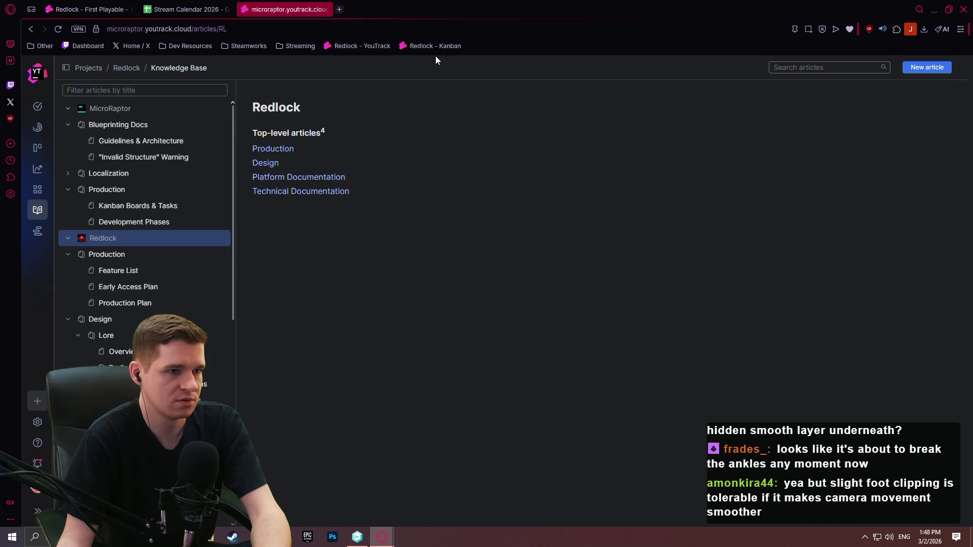
{"action": "left_click", "coordinate": [89, 9]}
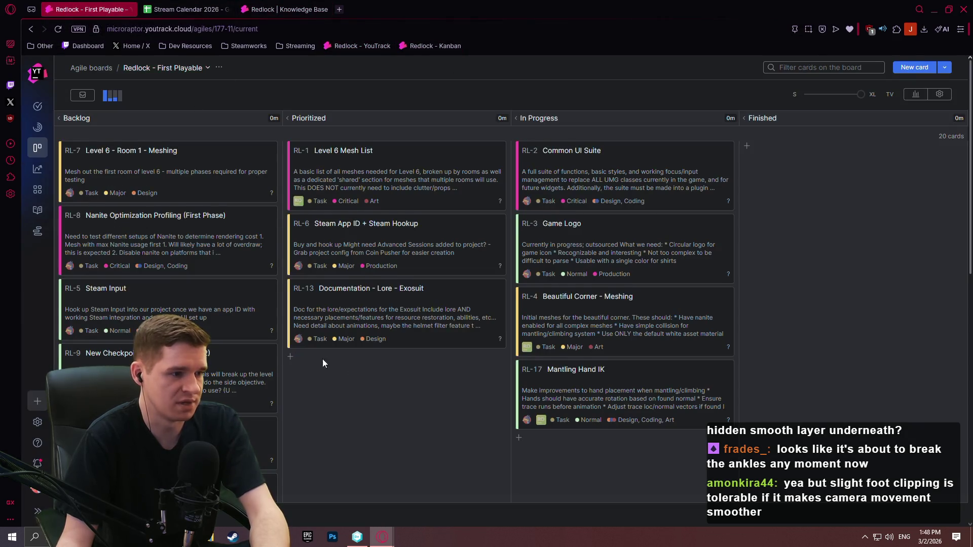
{"action": "scroll", "coordinate": [387, 350], "scroll_direction": "down", "scroll_amount": 6}
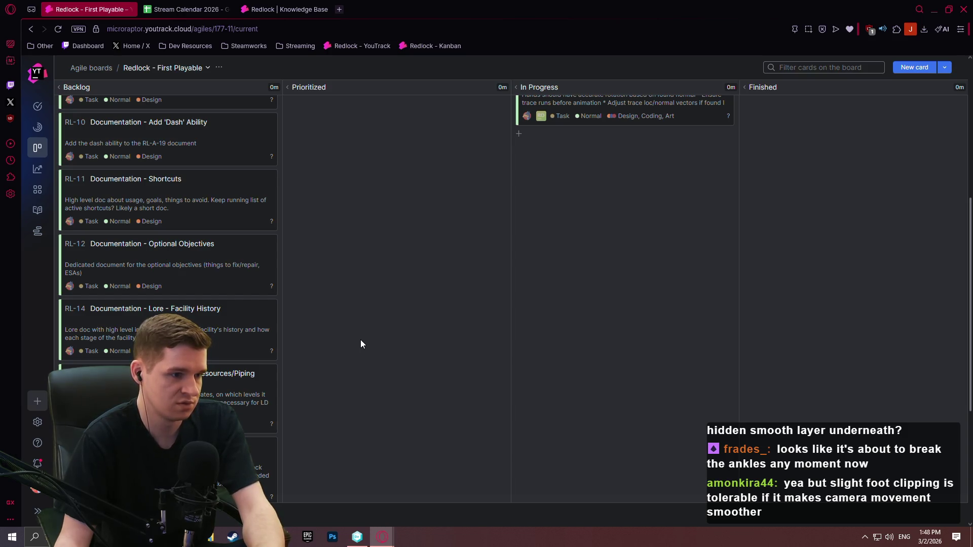
{"action": "scroll", "coordinate": [365, 335], "scroll_direction": "down", "scroll_amount": 3}
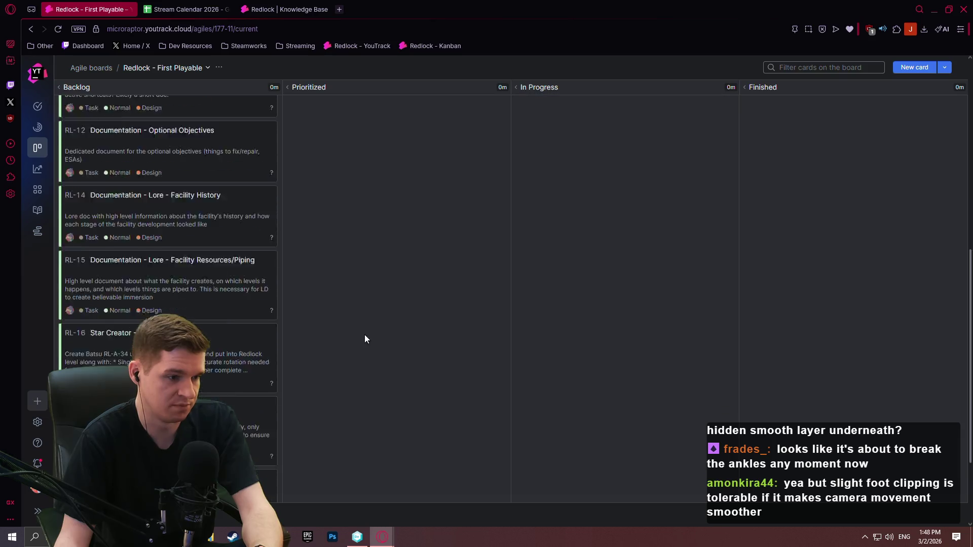
{"action": "scroll", "coordinate": [382, 318], "scroll_direction": "up", "scroll_amount": 2}
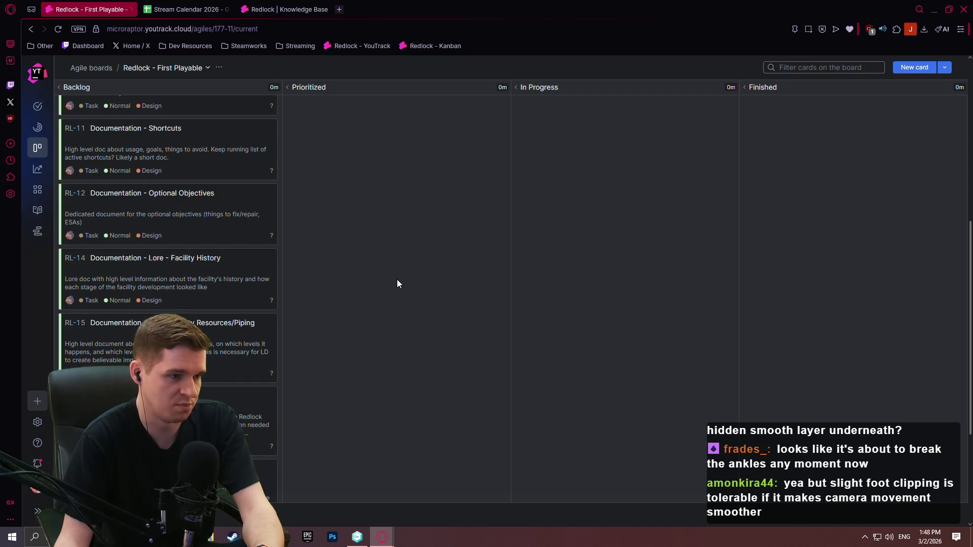
{"action": "scroll", "coordinate": [397, 285], "scroll_direction": "down", "scroll_amount": 3}
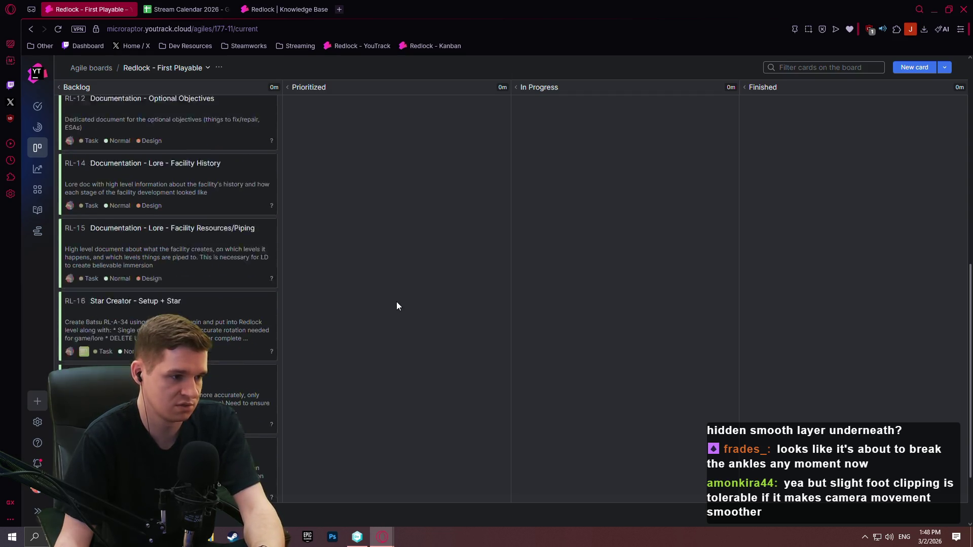
{"action": "scroll", "coordinate": [424, 274], "scroll_direction": "up", "scroll_amount": 3}
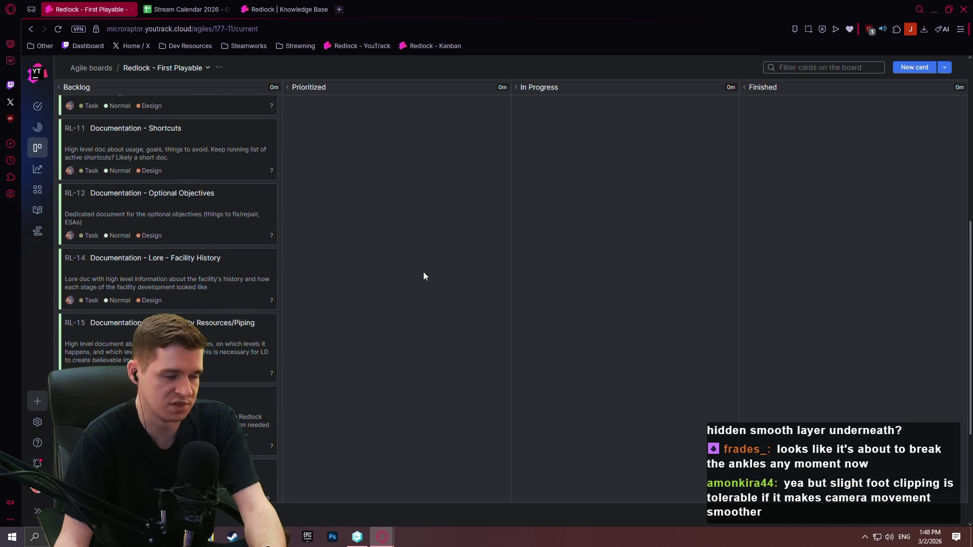
{"action": "scroll", "coordinate": [416, 276], "scroll_direction": "down", "scroll_amount": 4}
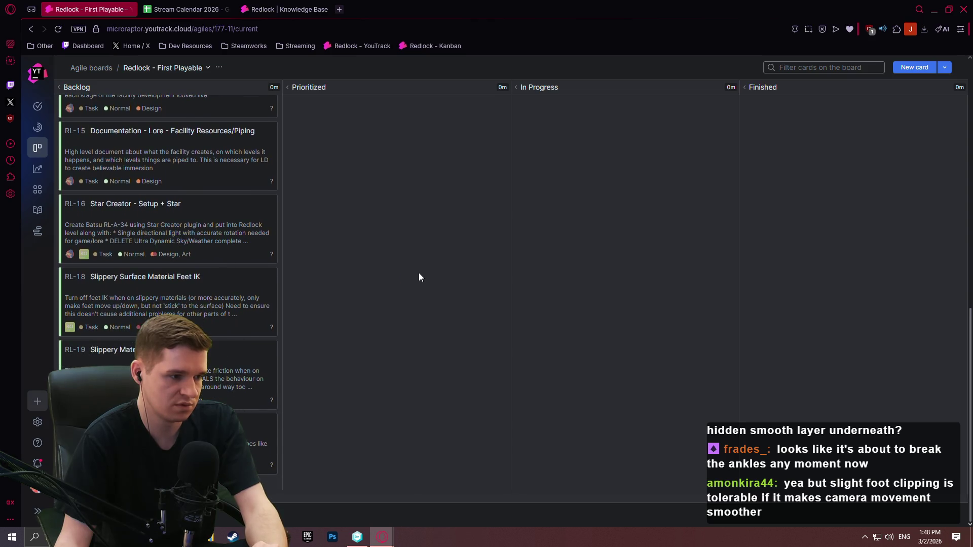
{"action": "left_click", "coordinate": [242, 7]}
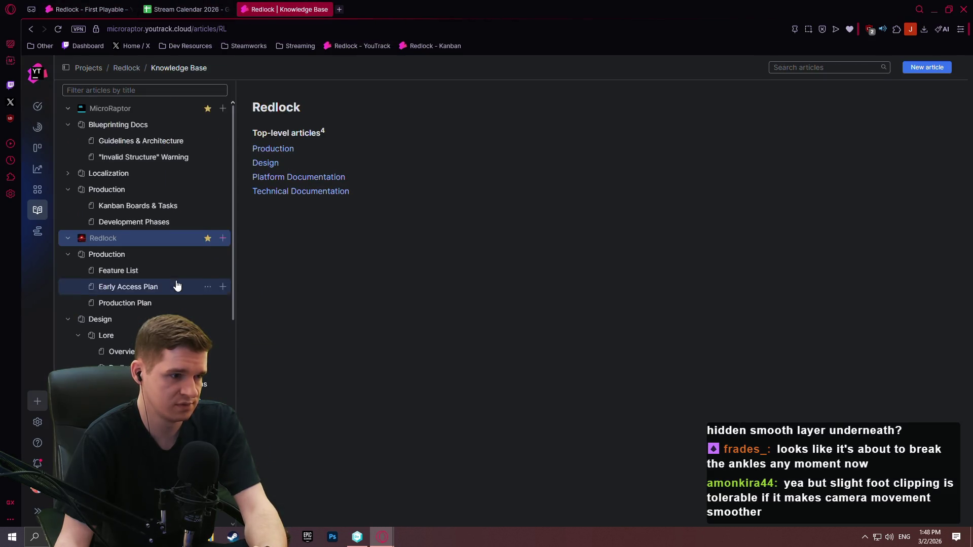
Browse the Systems articles (Player Death, Game Modes, Endings, Exosuit Upgrades), ending on Solar Flares RL-A-41
{"action": "scroll", "coordinate": [202, 284], "scroll_direction": "down", "scroll_amount": 10}
{"action": "left_click", "coordinate": [171, 174]}
{"action": "left_click", "coordinate": [166, 191]}
{"action": "left_click", "coordinate": [145, 208]}
{"action": "left_click", "coordinate": [145, 224]}
{"action": "left_click", "coordinate": [150, 255]}
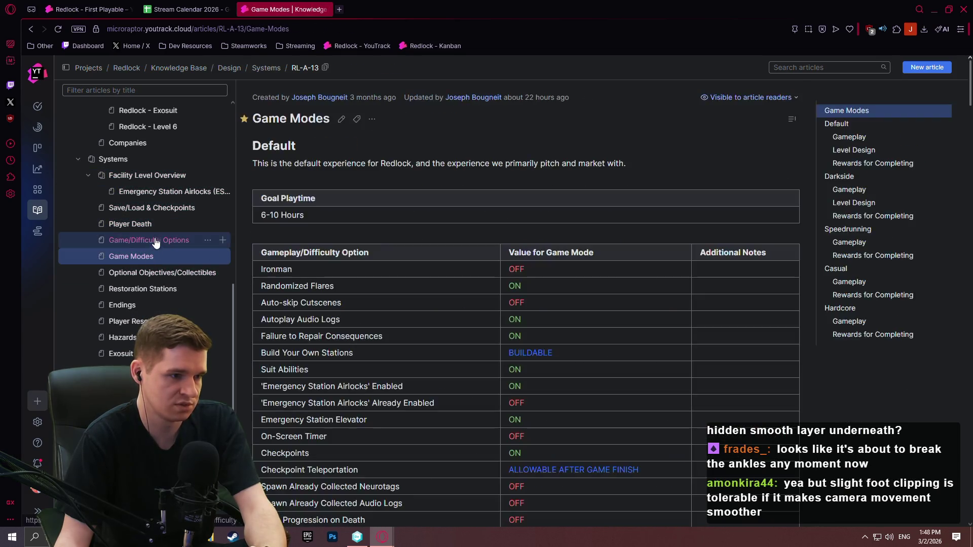
{"action": "left_click", "coordinate": [144, 273]}
{"action": "left_click", "coordinate": [148, 303]}
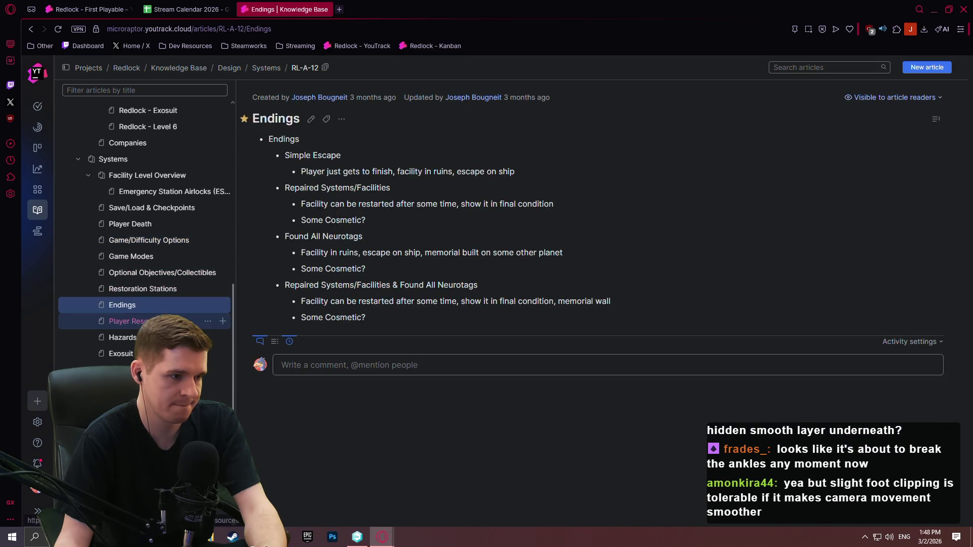
{"action": "left_click", "coordinate": [121, 353]}
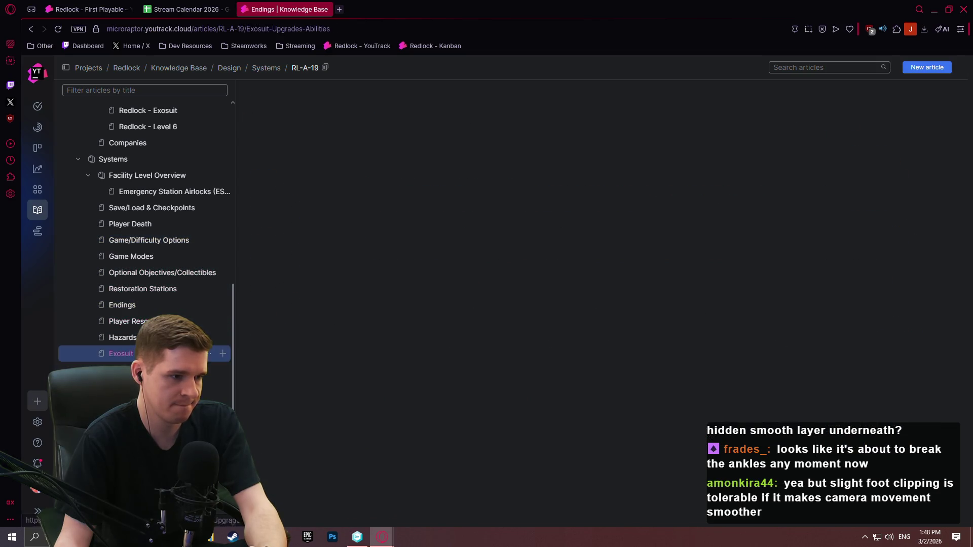
{"action": "left_click", "coordinate": [121, 370]}
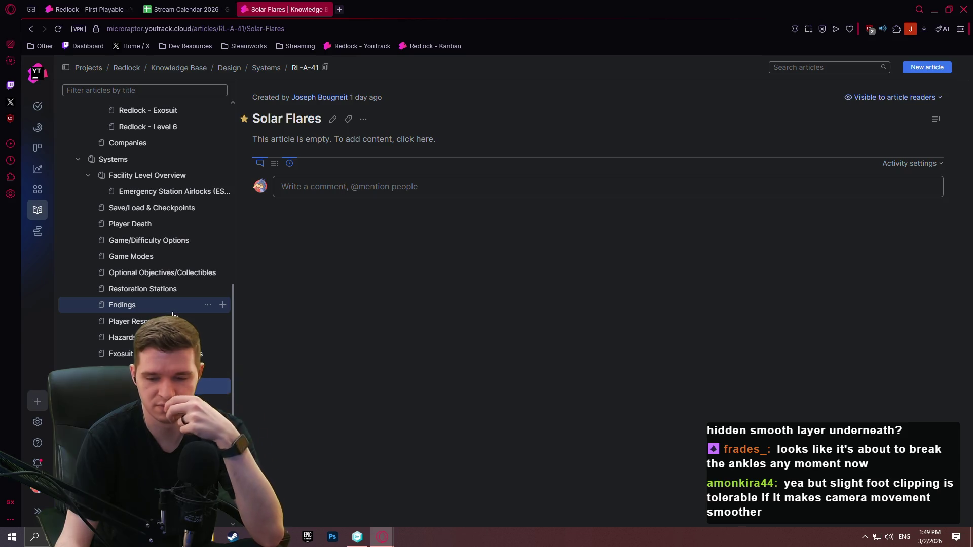
Open the Production Plan article RL-A-22 in a new knowledge base tab
{"action": "left_click", "coordinate": [339, 9]}
{"action": "left_click", "coordinate": [390, 45]}
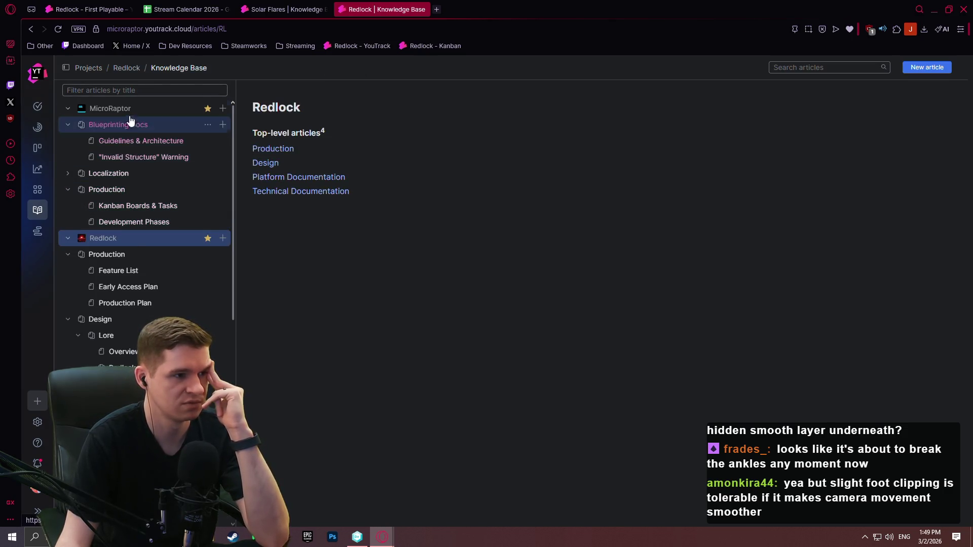
{"action": "left_click", "coordinate": [127, 304]}
{"action": "mouse_move", "coordinate": [969, 90]}
{"action": "left_mouse_down"}
{"action": "mouse_move", "coordinate": [965, 238]}
{"action": "mouse_move", "coordinate": [963, 208]}
{"action": "left_mouse_up"}
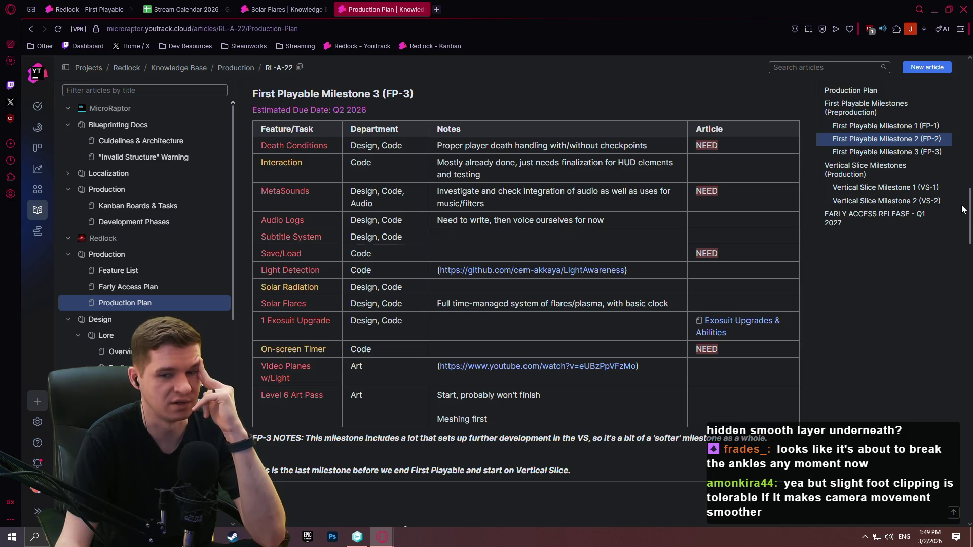
{"action": "left_click_drag", "start_coordinate": [964, 209], "coordinate": [963, 199]}
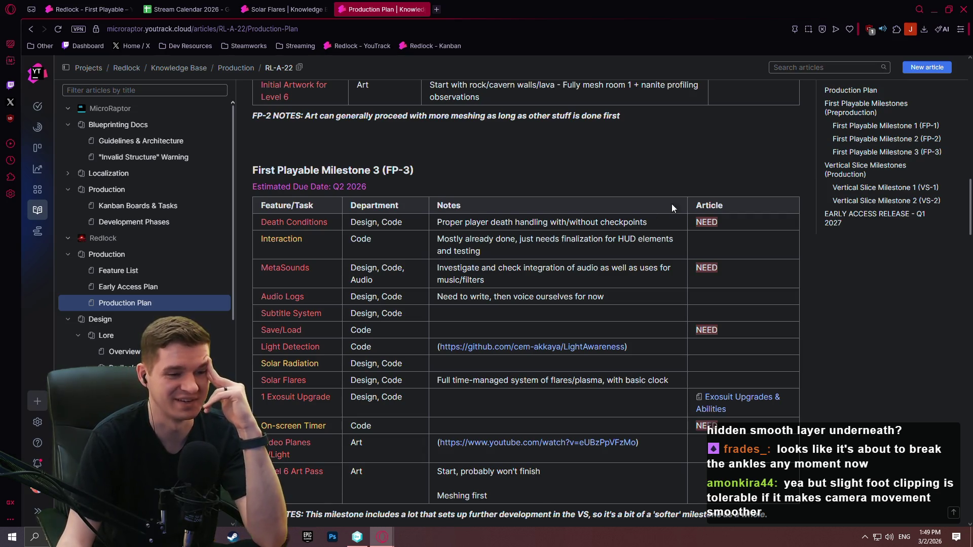
Locate the Solar Flares task in the FP-3 milestone table, then return to the Solar Flares article
{"action": "scroll", "coordinate": [684, 264], "scroll_direction": "down", "scroll_amount": 3}
{"action": "scroll", "coordinate": [304, 324], "scroll_direction": "up", "scroll_amount": 3}
{"action": "scroll", "coordinate": [401, 266], "scroll_direction": "down", "scroll_amount": 1}
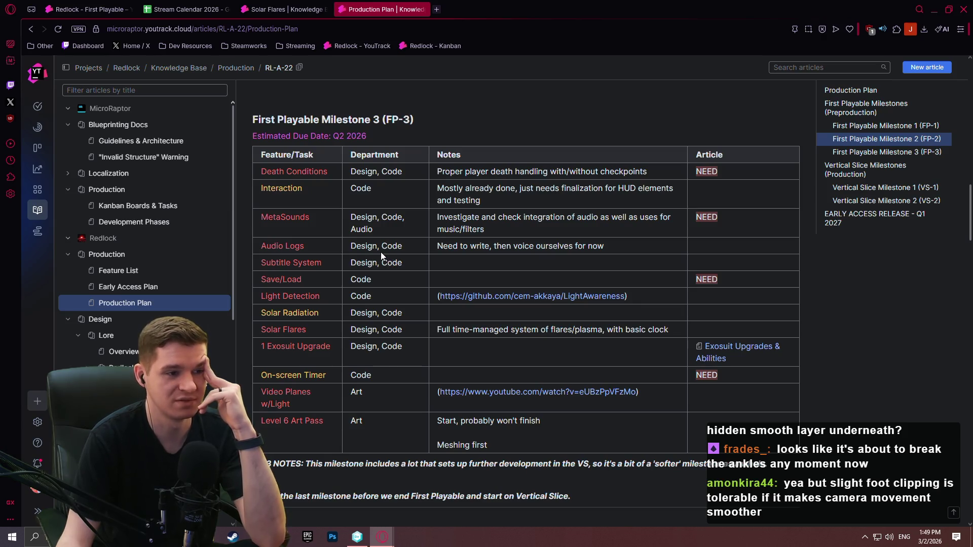
{"action": "left_click_drag", "start_coordinate": [310, 330], "coordinate": [288, 335]}
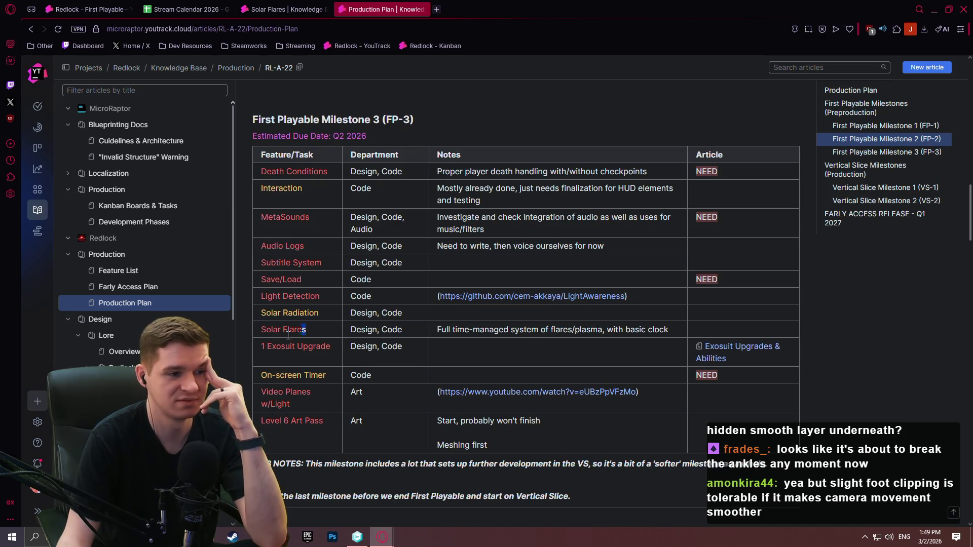
{"action": "left_click", "coordinate": [435, 347]}
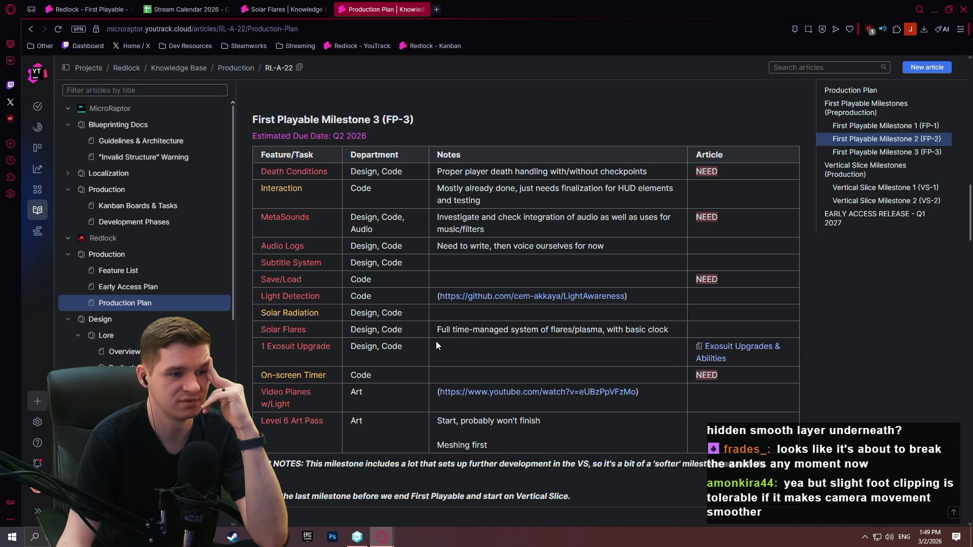
{"action": "left_click", "coordinate": [276, 9]}
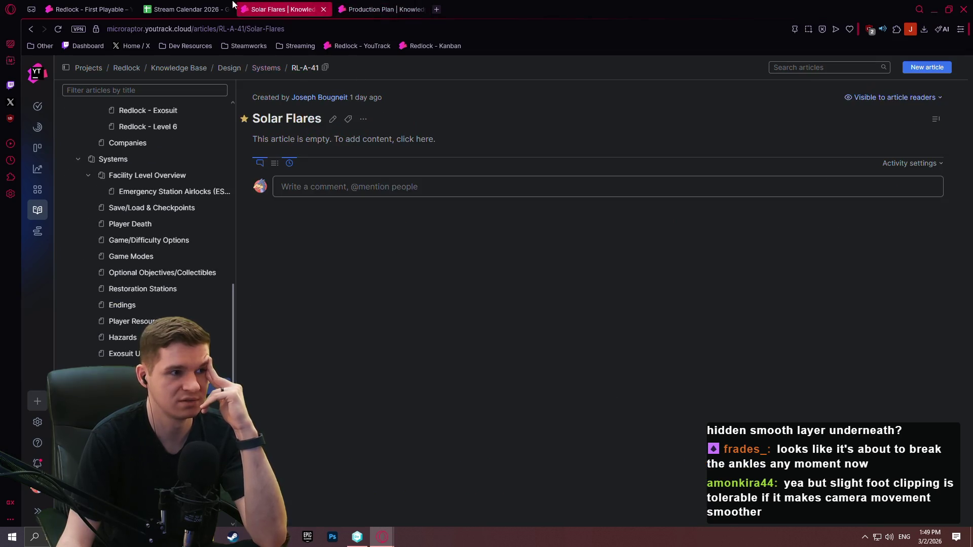
Paste the plain Redlock Development entry from D8:D9 into March cells D5, E5 and F5
{"action": "left_click", "coordinate": [190, 8]}
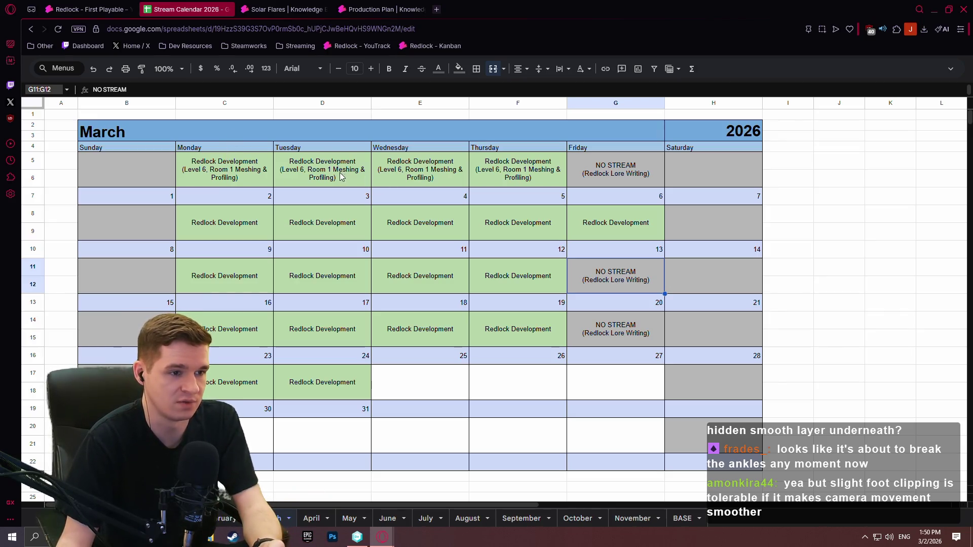
{"action": "left_click", "coordinate": [327, 227]}
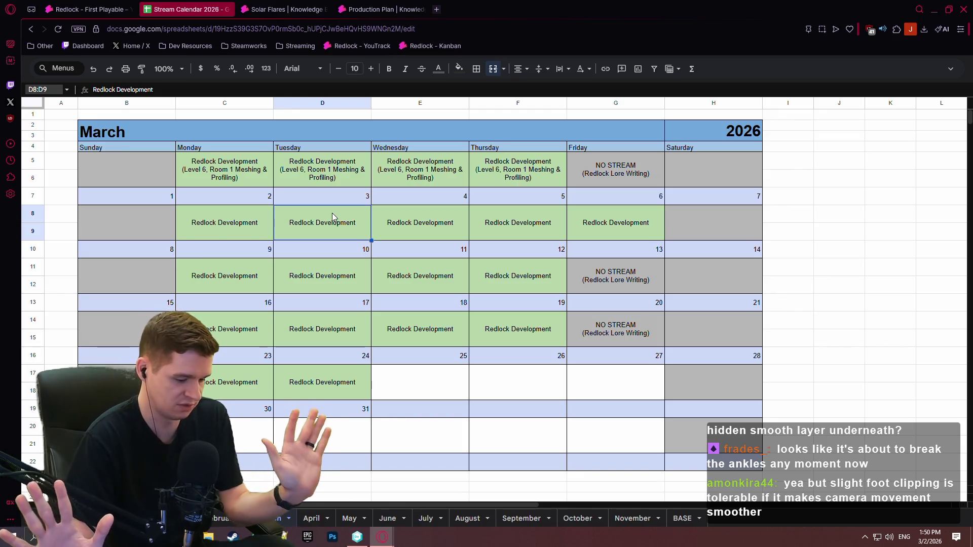
{"action": "key", "text": "ctrl+c"}
{"action": "left_click", "coordinate": [338, 180]}
{"action": "key", "text": "ctrl+v"}
{"action": "left_click", "coordinate": [415, 183]}
{"action": "key", "text": "ctrl+v"}
{"action": "left_click", "coordinate": [479, 184]}
{"action": "key", "text": "ctrl+v"}
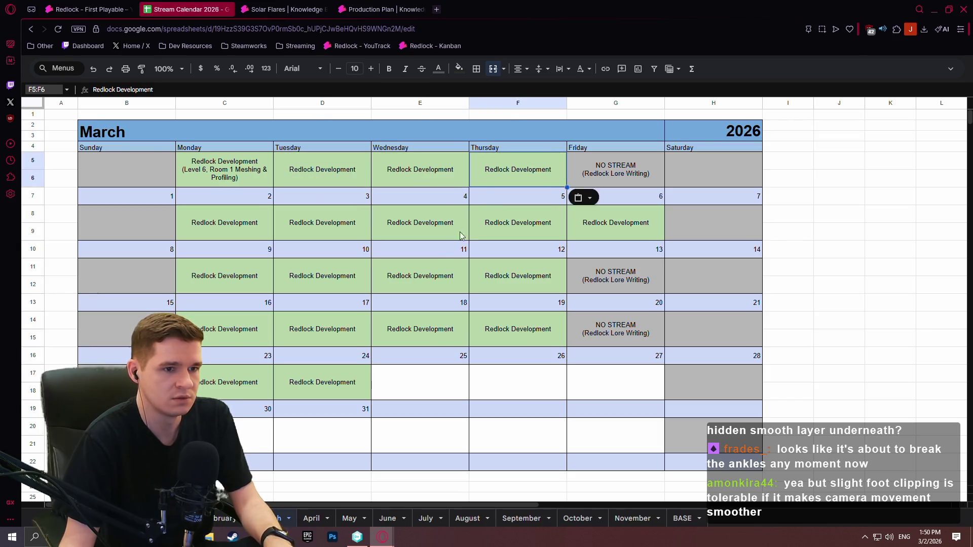
{"action": "left_click", "coordinate": [423, 267]}
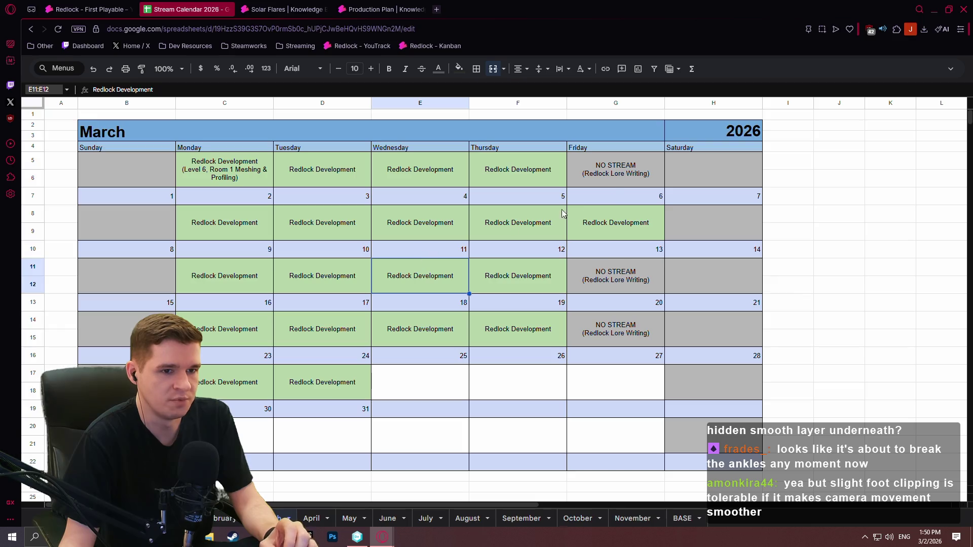
{"action": "left_click", "coordinate": [286, 9]}
{"action": "left_click", "coordinate": [88, 9]}
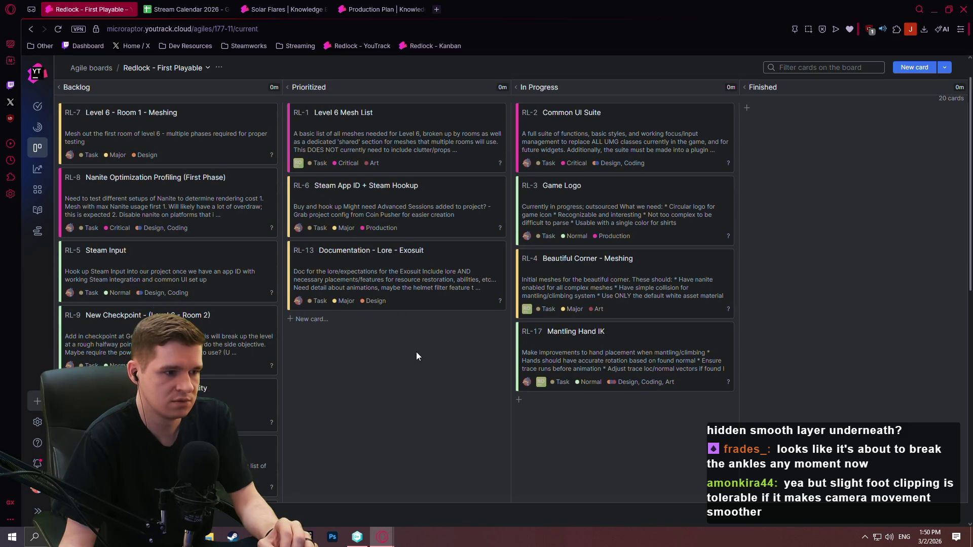
Write the description 'Full document needed at RL-A-41 for next milestone where we intend to implement them'
{"action": "scroll", "coordinate": [413, 314], "scroll_direction": "down", "scroll_amount": 5}
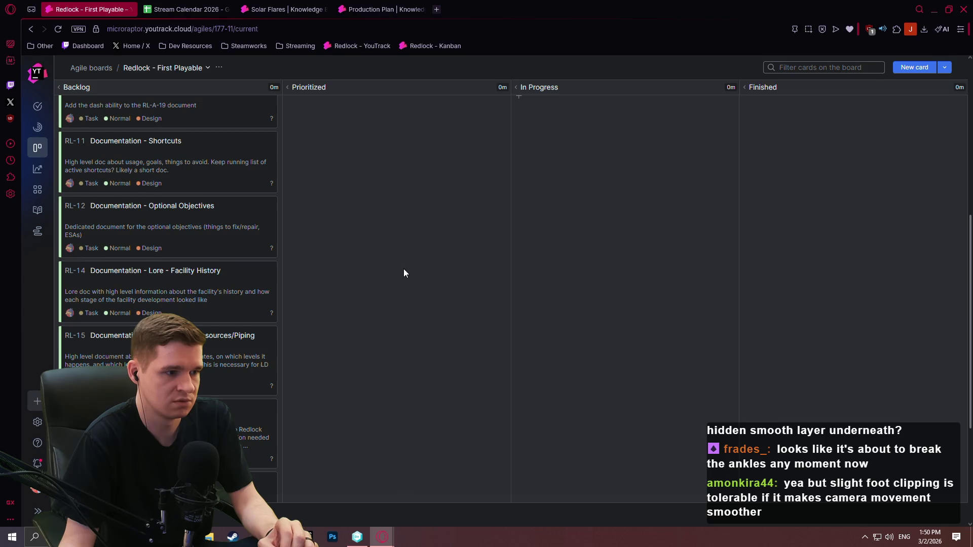
{"action": "scroll", "coordinate": [404, 270], "scroll_direction": "down", "scroll_amount": 4}
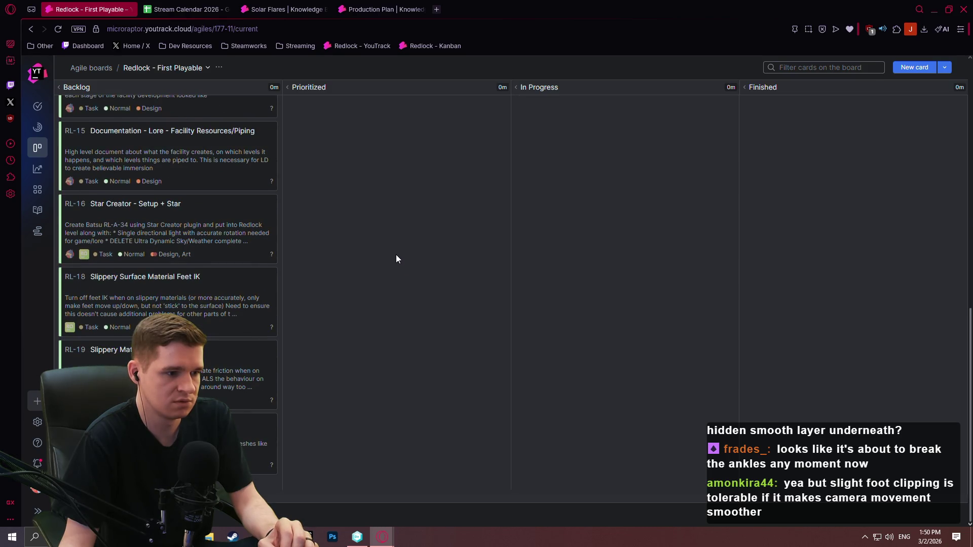
{"action": "scroll", "coordinate": [396, 254], "scroll_direction": "up", "scroll_amount": 3}
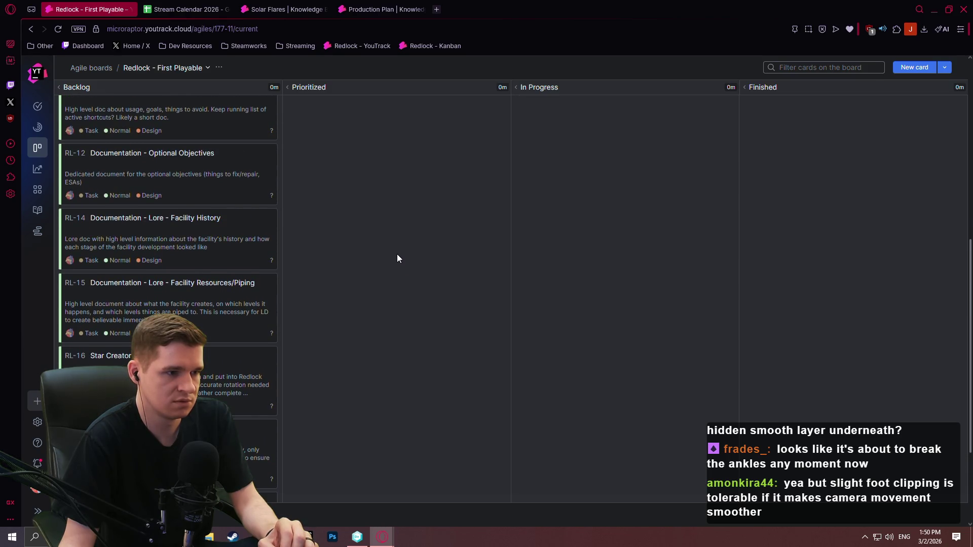
{"action": "type", "text": "RL"}
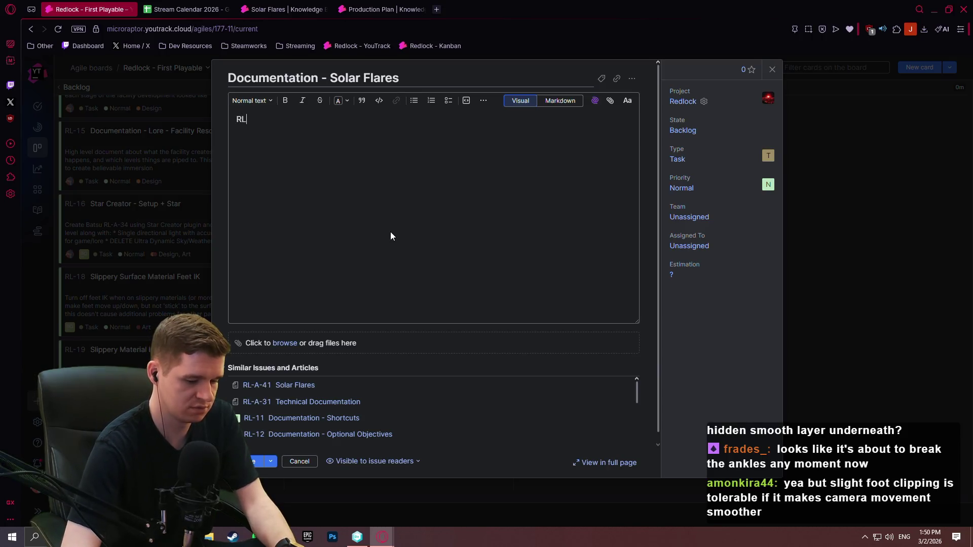
{"action": "type", "text": "-A-41"}
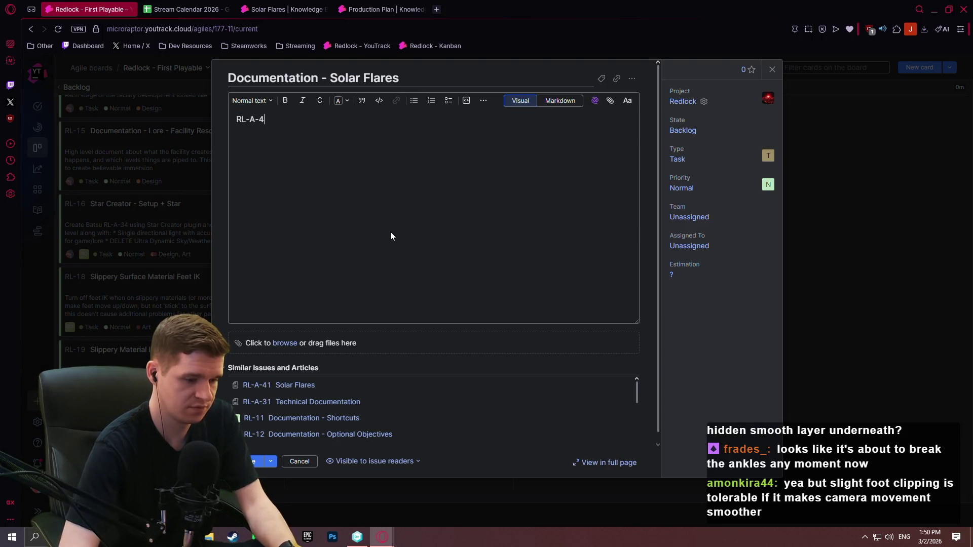
{"action": "key", "text": "ctrl+Left"}
{"action": "key", "text": "ctrl+Left"}
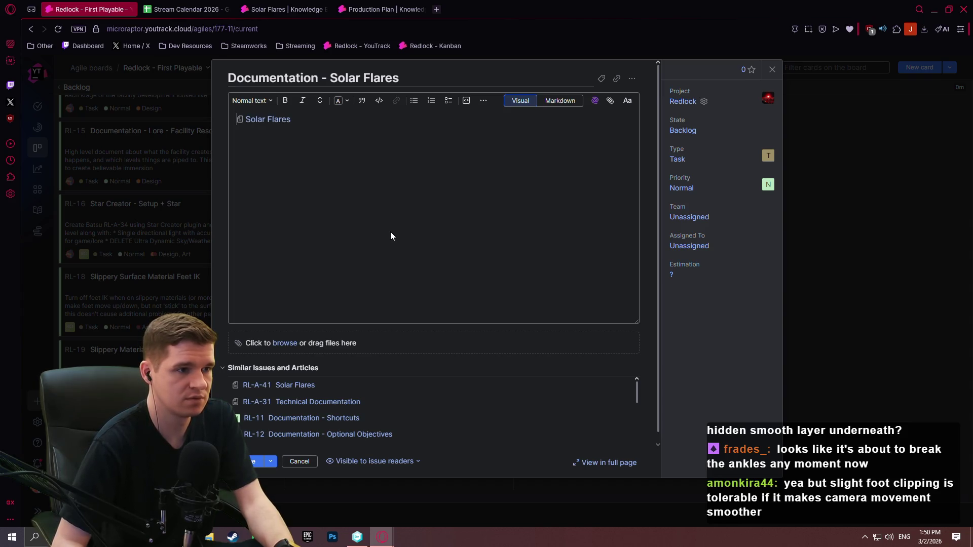
{"action": "type", "text": "Full"}
{"action": "type", "text": " docuy"}
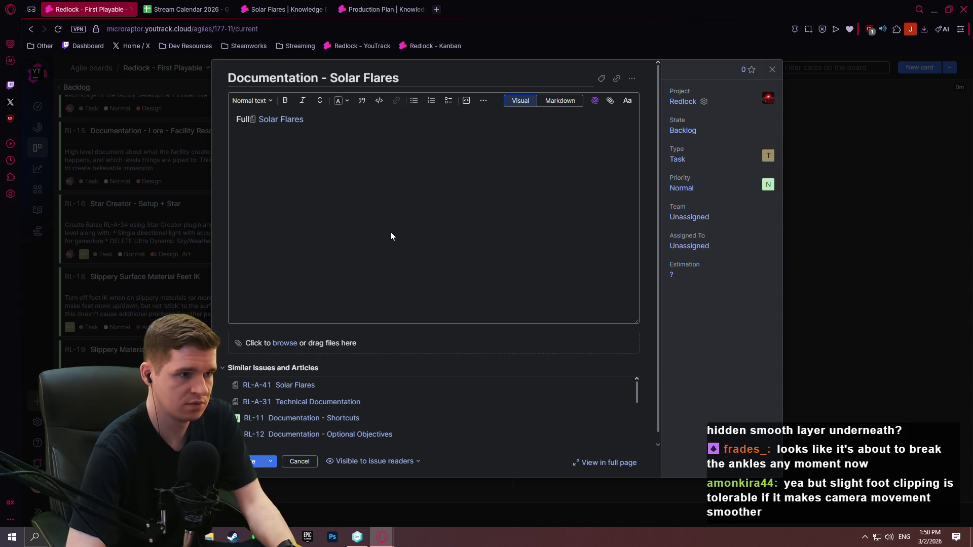
{"action": "key", "text": "BackSpace"}
{"action": "type", "text": "ment need"}
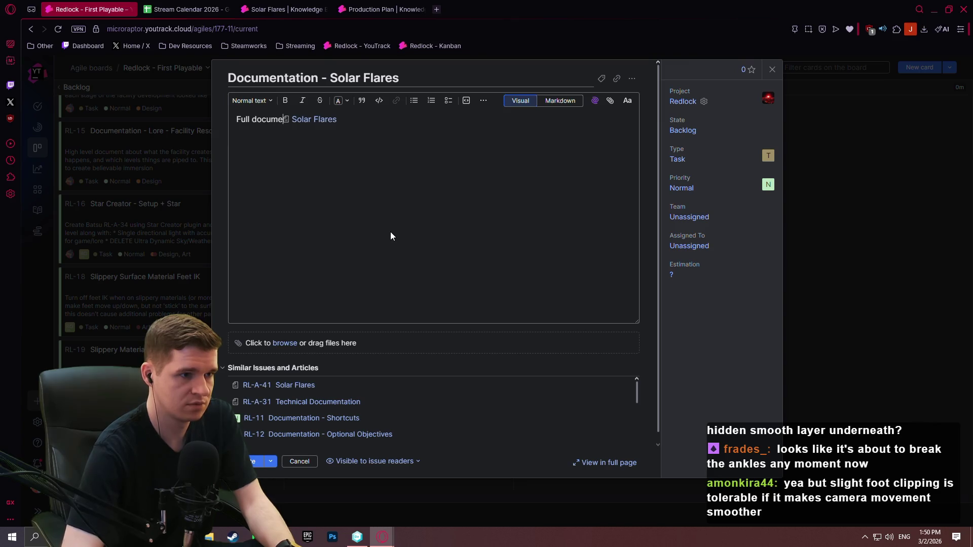
{"action": "type", "text": "ed at"}
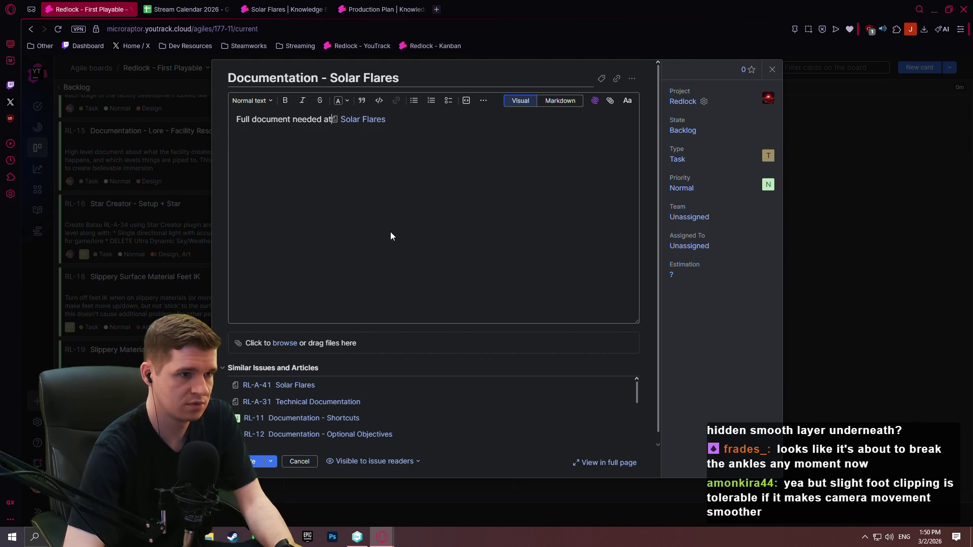
{"action": "key", "text": "End"}
{"action": "type", "text": "for mi"}
{"action": "key", "text": "BackSpace"}
{"action": "key", "text": "BackSpace"}
{"action": "type", "text": "next milestone"}
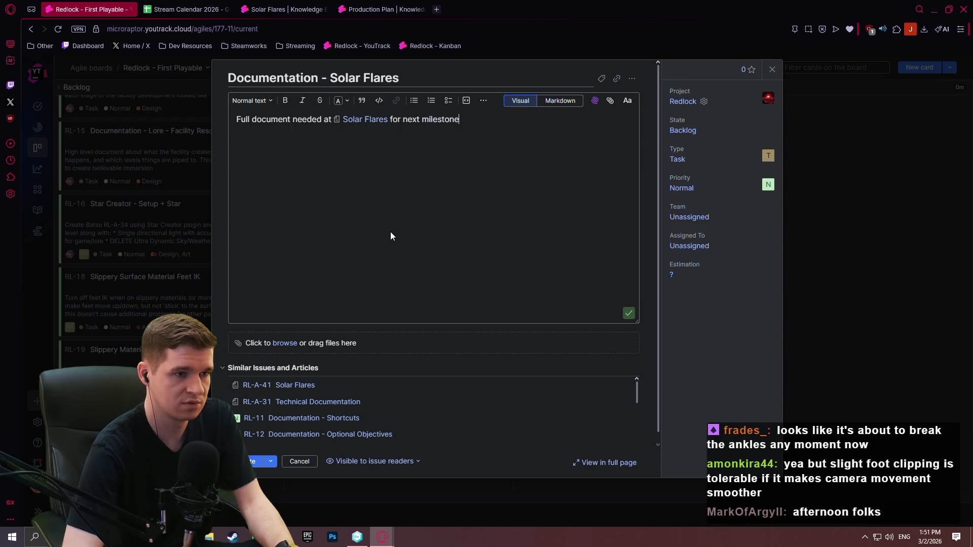
{"action": "type", "text": " where we intend to im"}
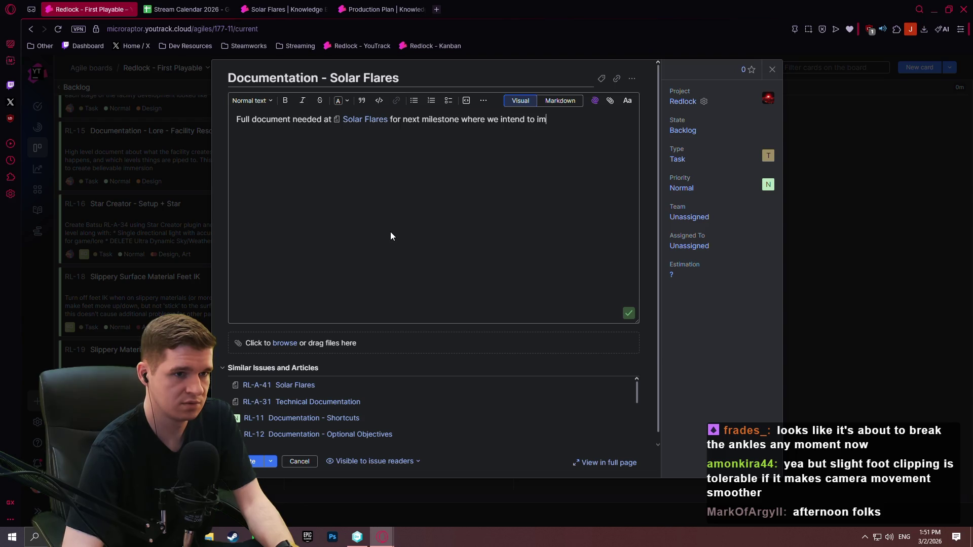
{"action": "type", "text": "plement them"}
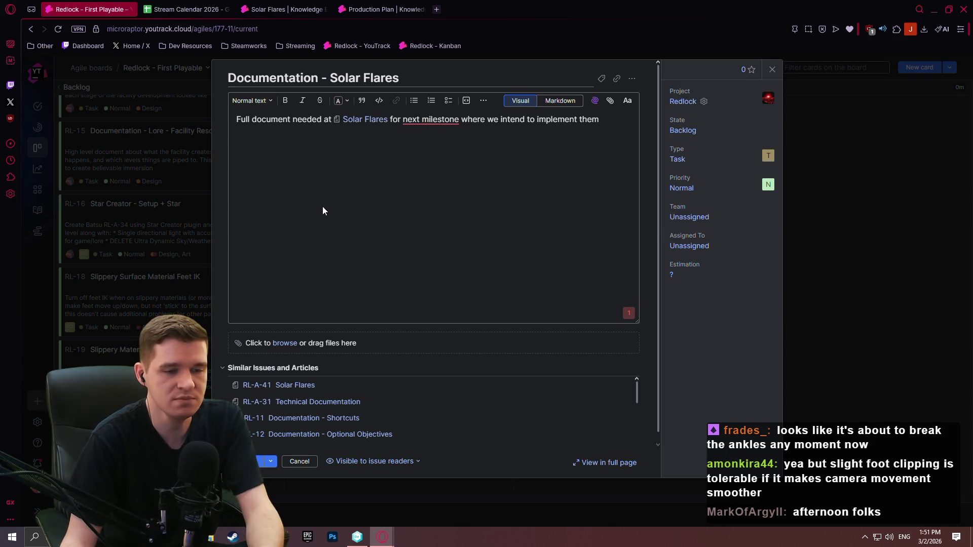
Set the Team to Design and create the RL-21 Documentation - Solar Flares issue
{"action": "left_click", "coordinate": [934, 9]}
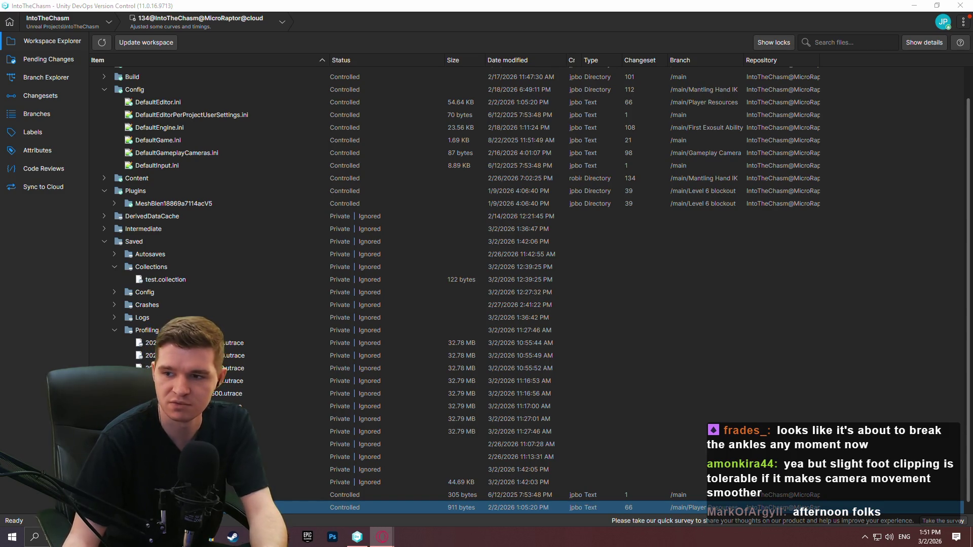
{"action": "key", "text": "alt+Tab"}
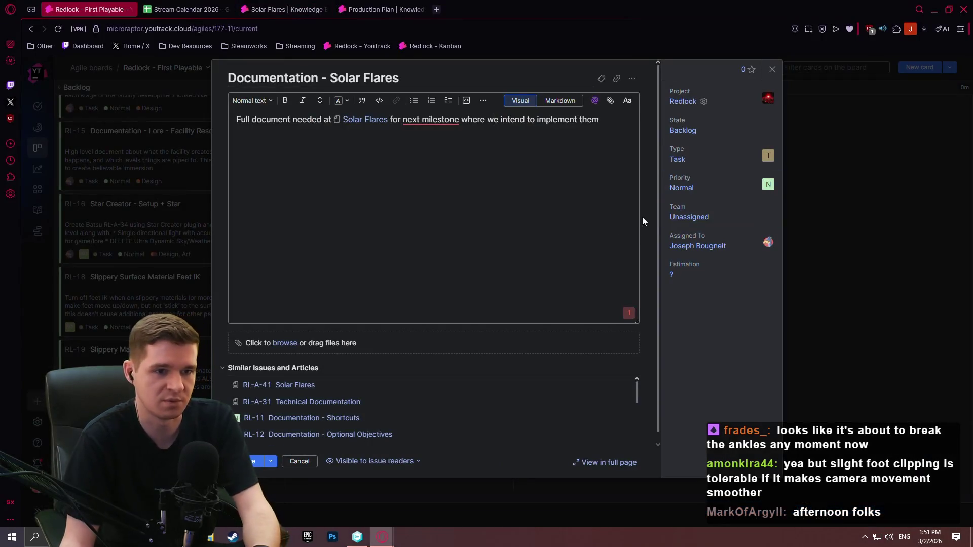
{"action": "left_click", "coordinate": [690, 217]}
{"action": "left_click", "coordinate": [678, 264]}
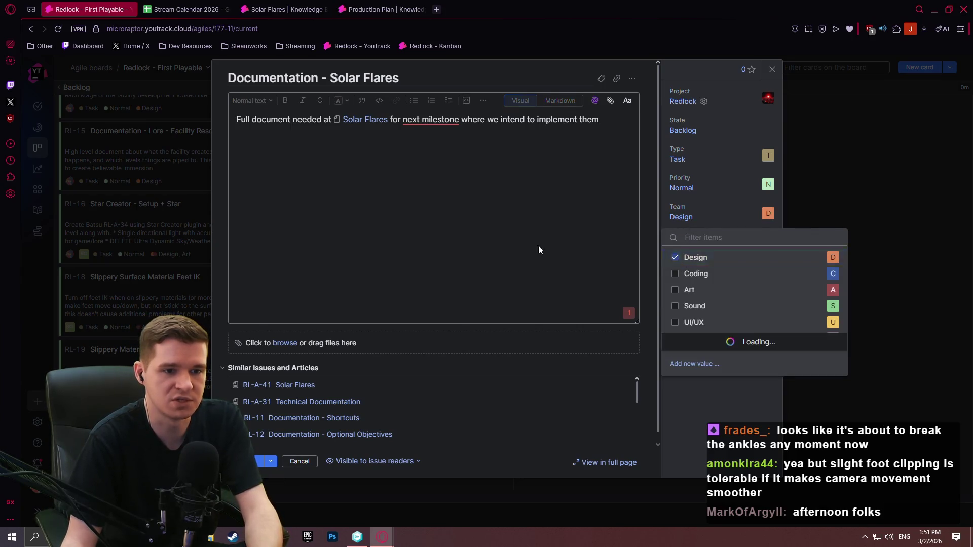
{"action": "left_click", "coordinate": [517, 184]}
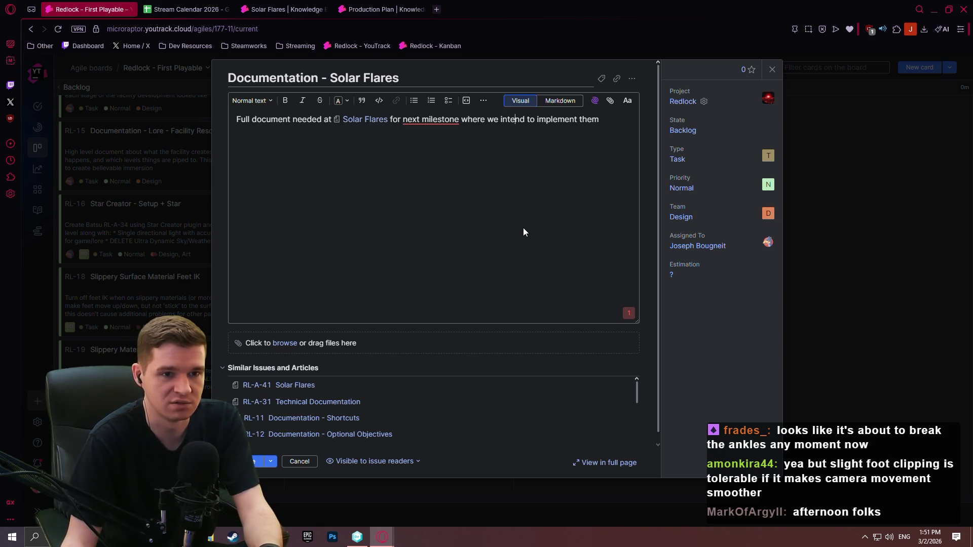
{"action": "left_click", "coordinate": [256, 461]}
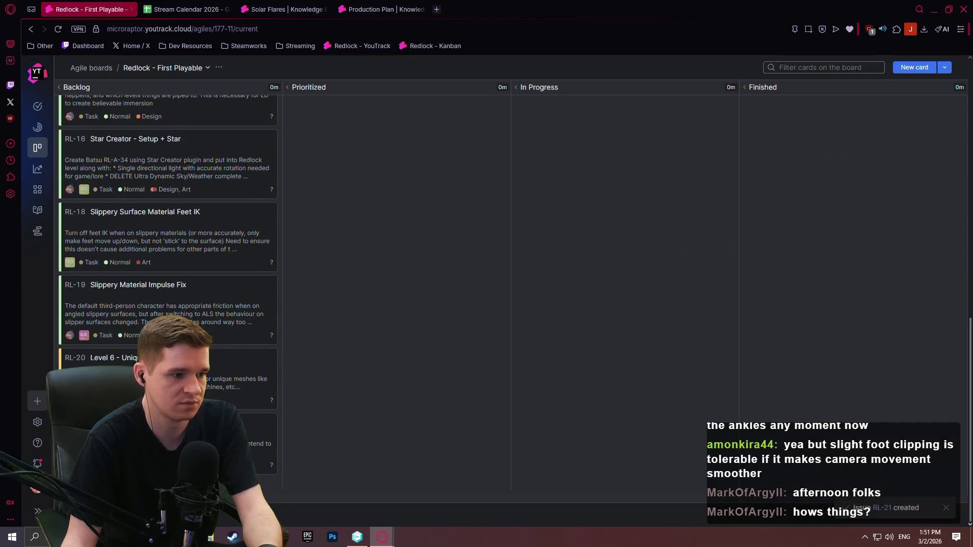
{"action": "scroll", "coordinate": [329, 366], "scroll_direction": "up", "scroll_amount": 10}
{"action": "scroll", "coordinate": [426, 362], "scroll_direction": "down", "scroll_amount": 2}
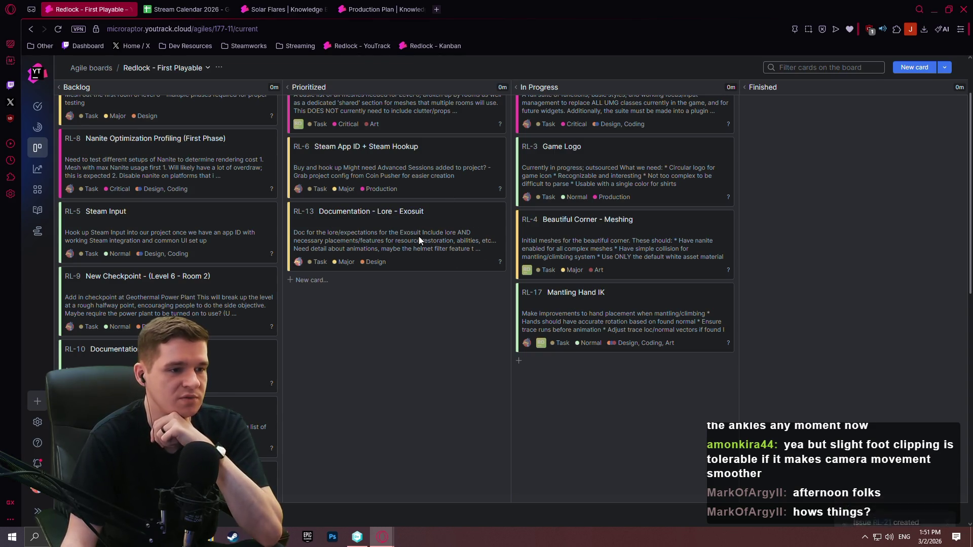
{"action": "scroll", "coordinate": [391, 314], "scroll_direction": "up", "scroll_amount": 2}
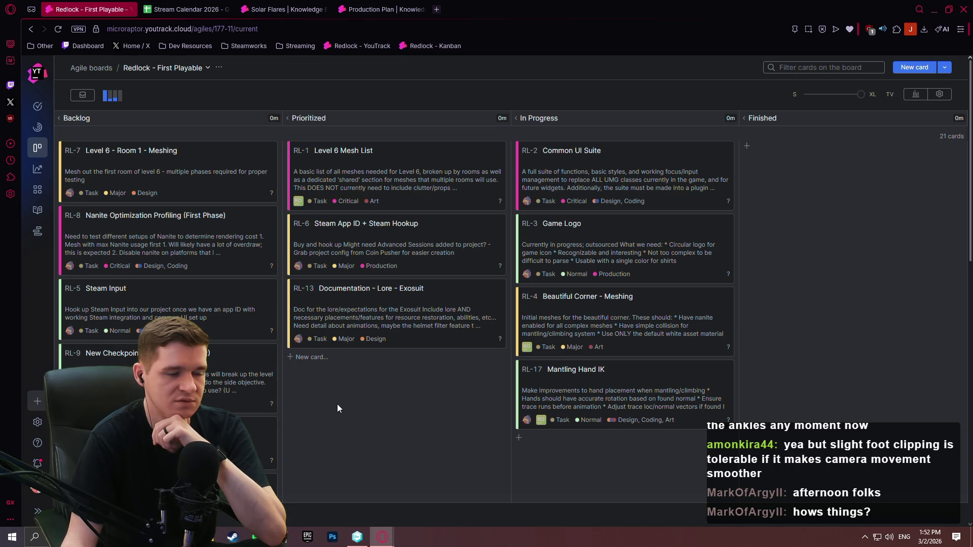
{"action": "left_click", "coordinate": [427, 261]}
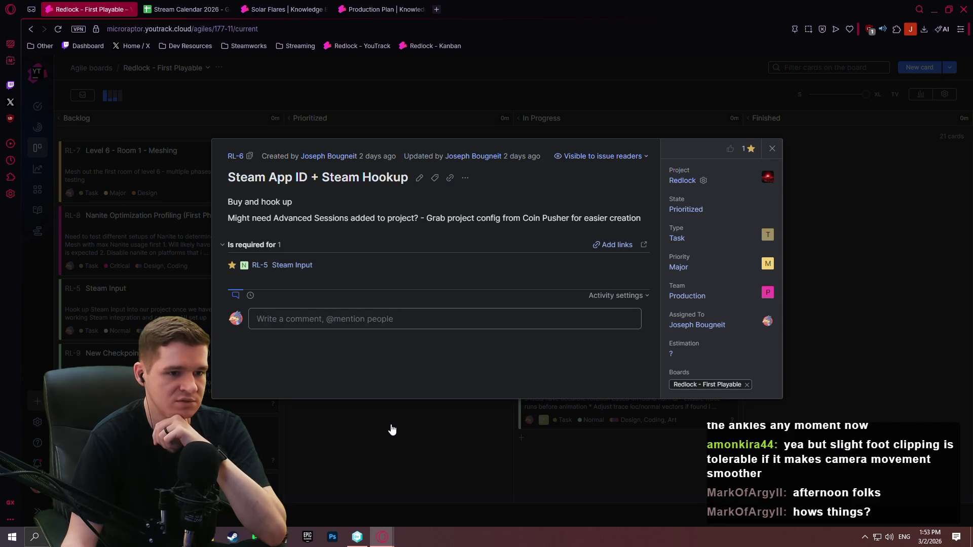
Add a Depends on link from RL-6 to RL-2 Common UI Suite and close the issue
{"action": "left_click", "coordinate": [594, 247]}
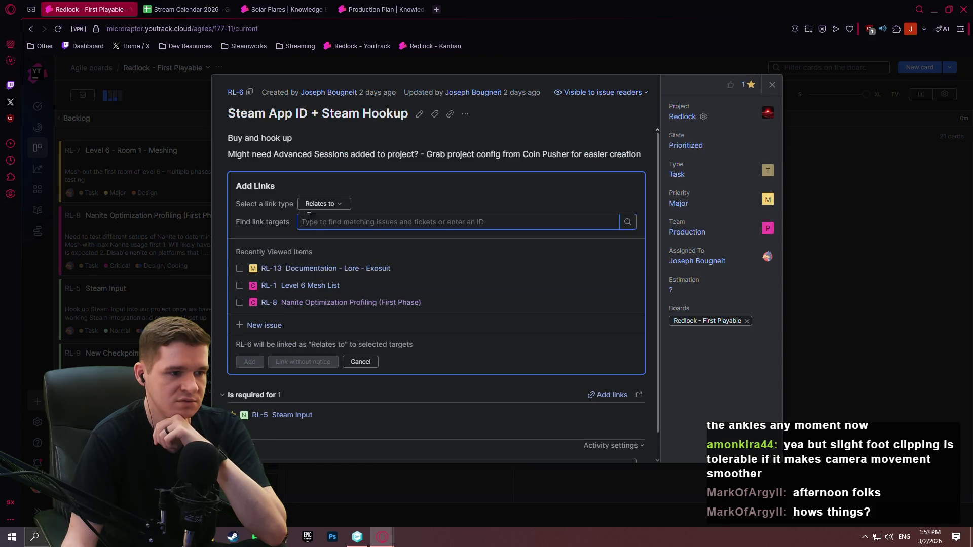
{"action": "left_click", "coordinate": [334, 204]}
{"action": "left_click", "coordinate": [366, 276]}
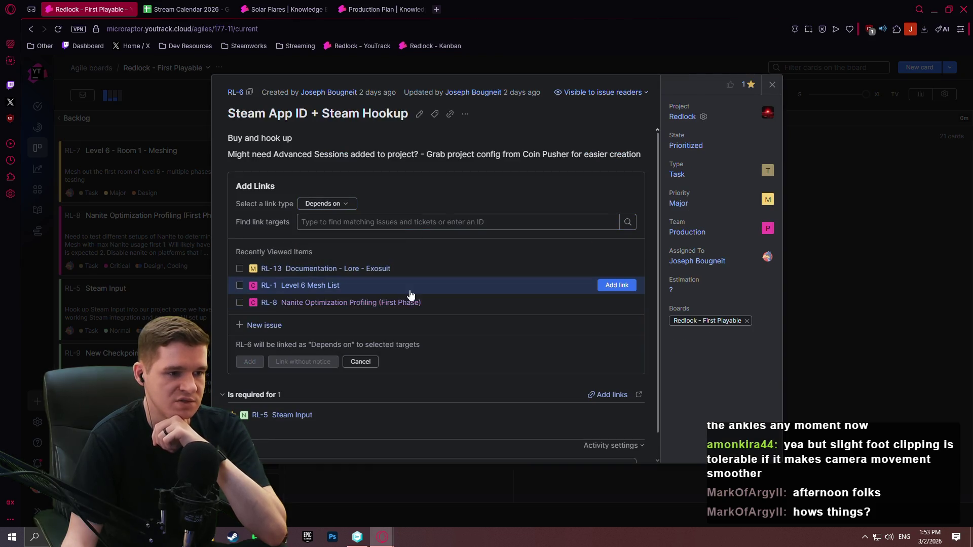
{"action": "type", "text": "common"}
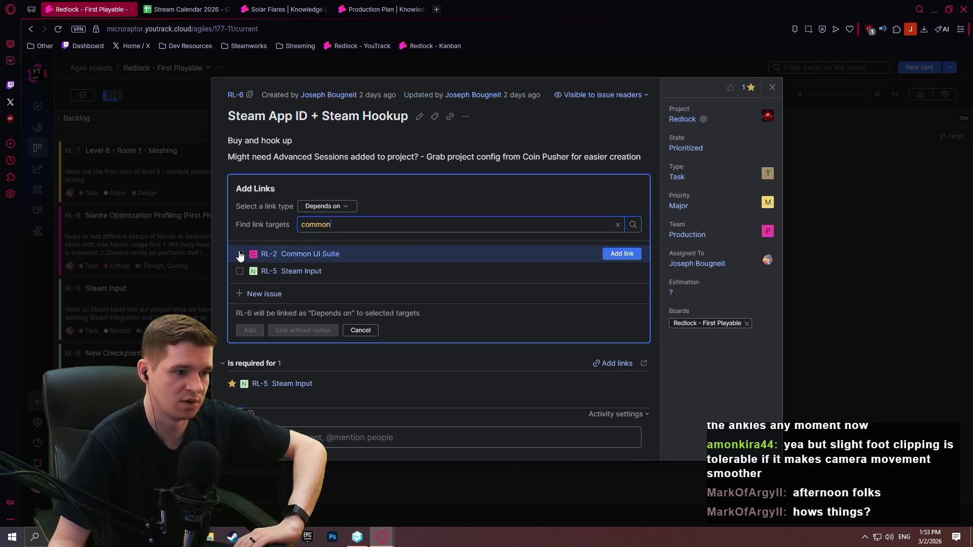
{"action": "left_click", "coordinate": [240, 254]}
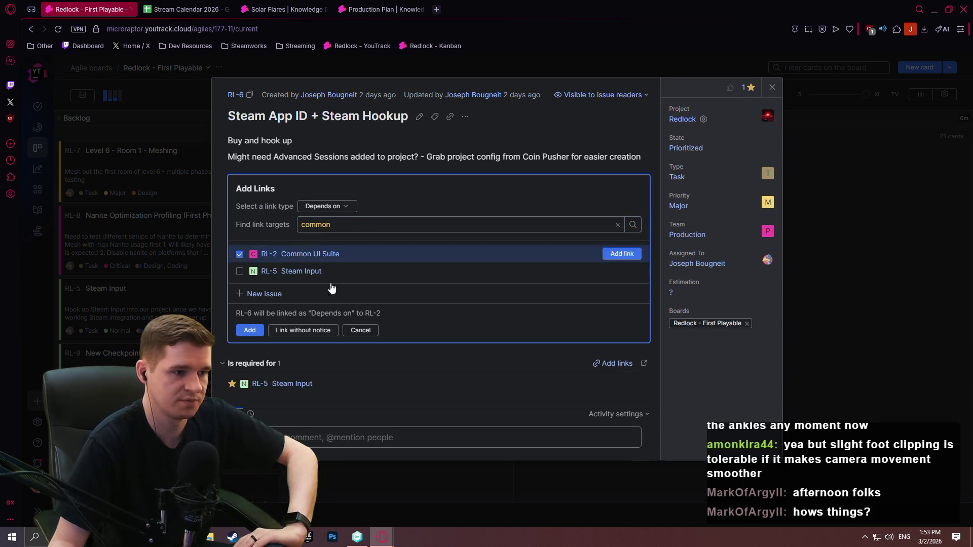
{"action": "left_click", "coordinate": [253, 338]}
{"action": "left_click", "coordinate": [353, 443]}
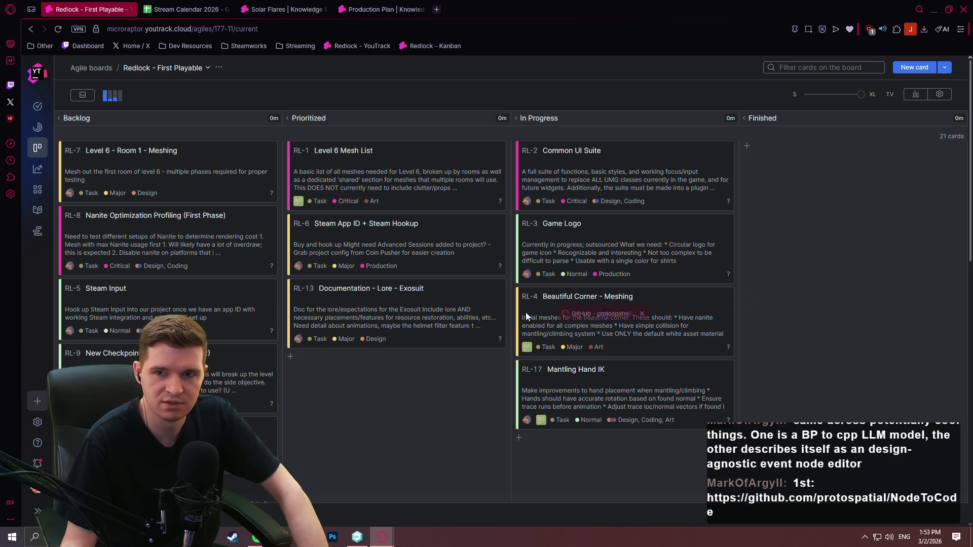
{"action": "scroll", "coordinate": [472, 315], "scroll_direction": "down", "scroll_amount": 2}
{"action": "scroll", "coordinate": [379, 303], "scroll_direction": "down", "scroll_amount": 5}
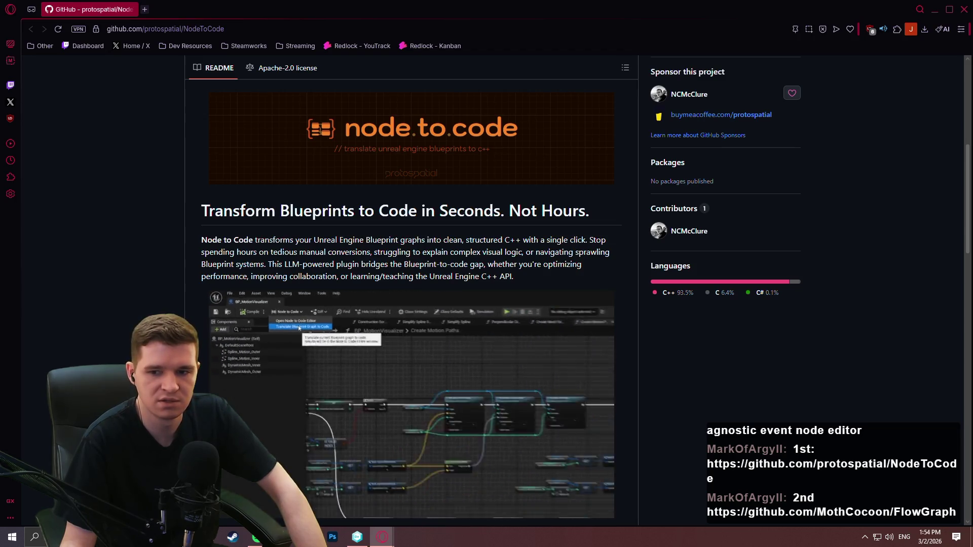
Go back from NodeToCode to the MothCocoon/FlowGraph repository page
{"action": "key", "text": "alt+Left"}
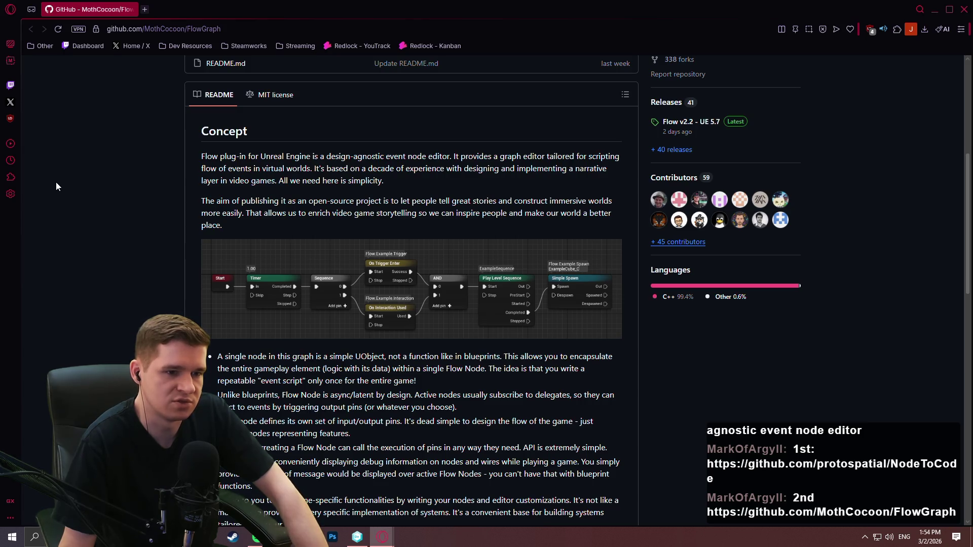
{"action": "scroll", "coordinate": [54, 187], "scroll_direction": "down", "scroll_amount": 3}
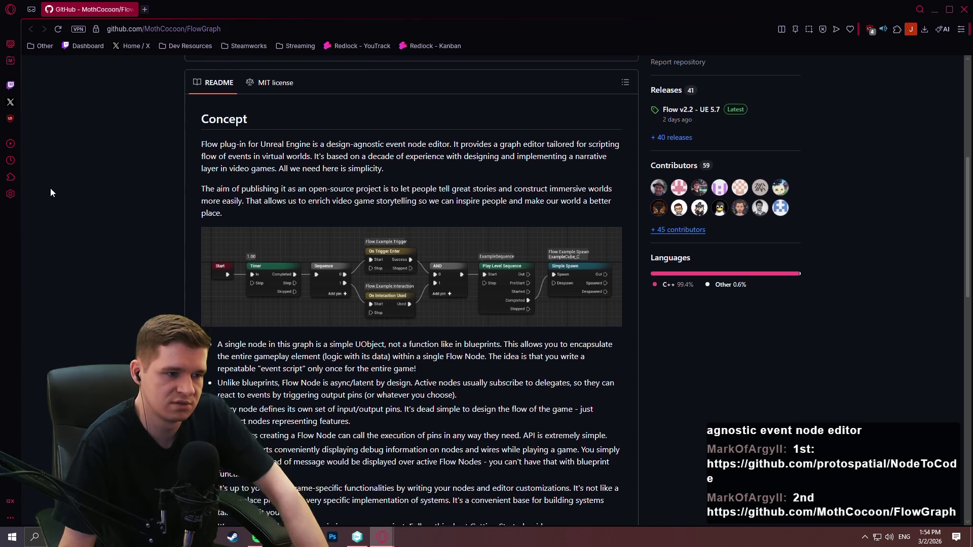
{"action": "scroll", "coordinate": [50, 175], "scroll_direction": "down", "scroll_amount": 2}
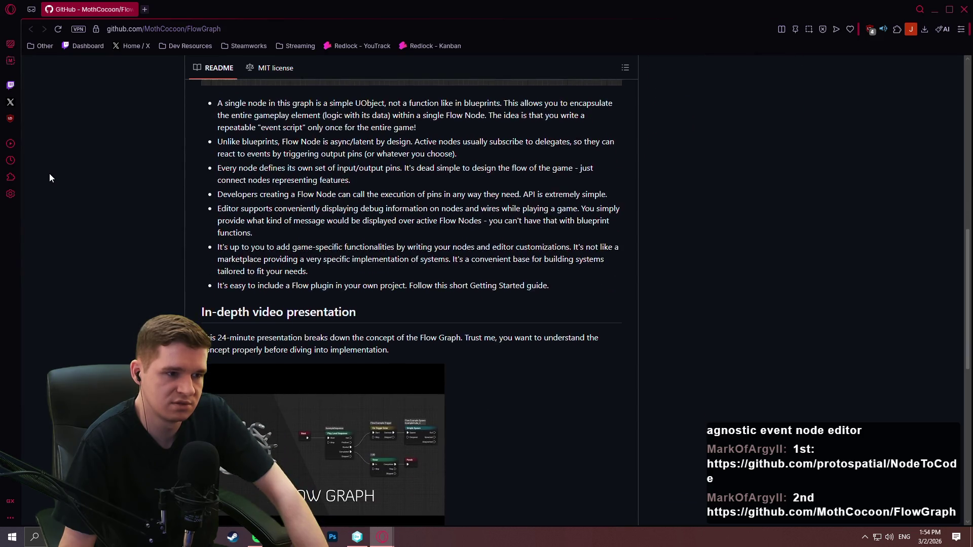
{"action": "scroll", "coordinate": [50, 178], "scroll_direction": "down", "scroll_amount": 3}
{"action": "scroll", "coordinate": [47, 175], "scroll_direction": "up", "scroll_amount": 6}
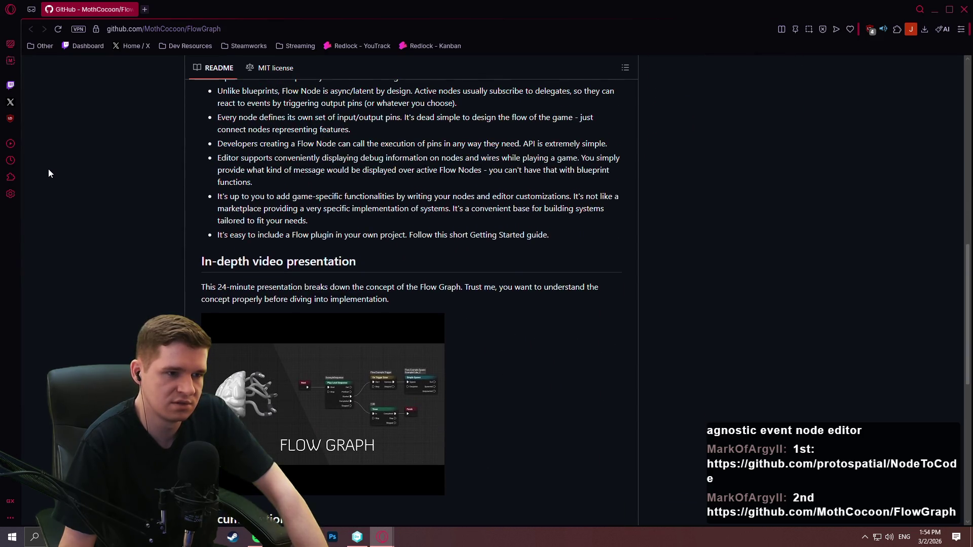
{"action": "scroll", "coordinate": [46, 173], "scroll_direction": "down", "scroll_amount": 1}
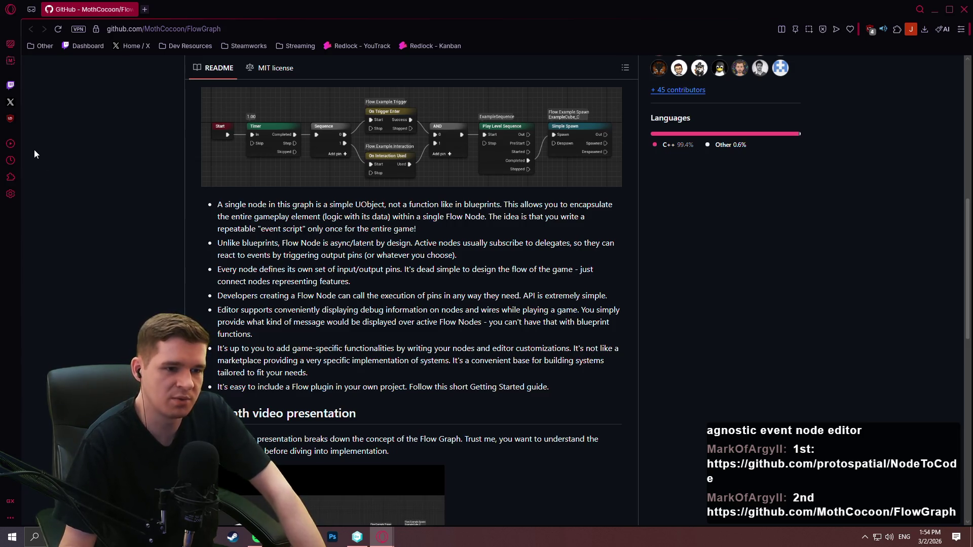
{"action": "scroll", "coordinate": [70, 266], "scroll_direction": "up", "scroll_amount": 2}
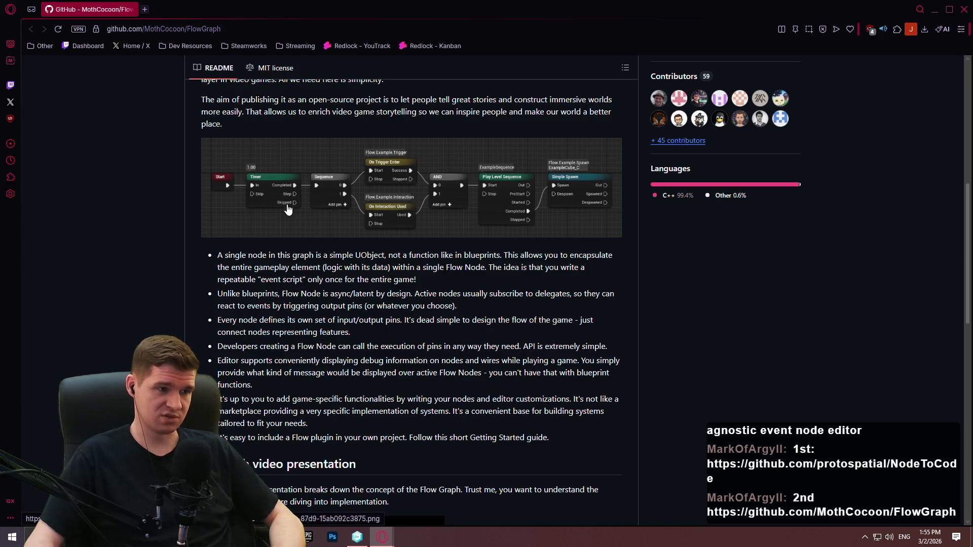
{"action": "scroll", "coordinate": [283, 253], "scroll_direction": "down", "scroll_amount": 5}
{"action": "scroll", "coordinate": [304, 248], "scroll_direction": "down", "scroll_amount": 6}
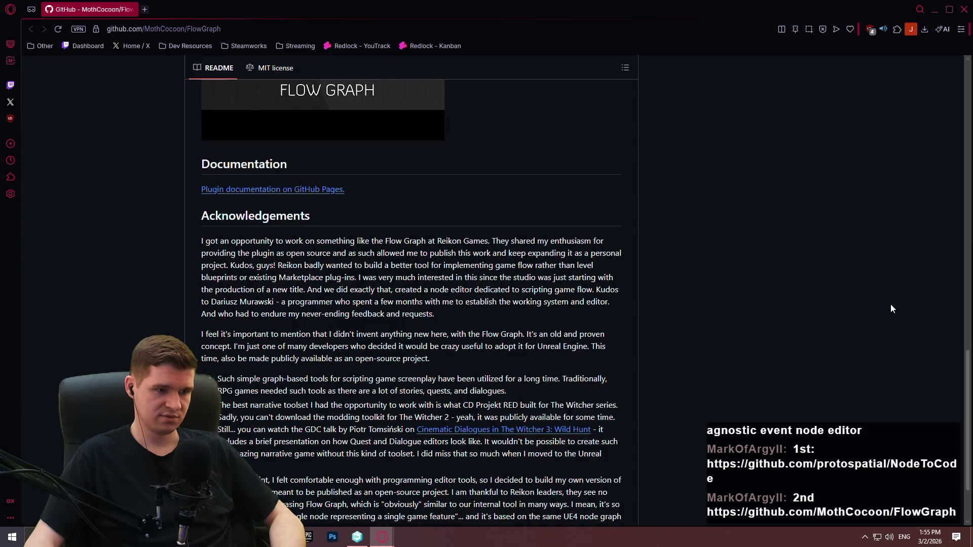
{"action": "scroll", "coordinate": [890, 305], "scroll_direction": "down", "scroll_amount": 1}
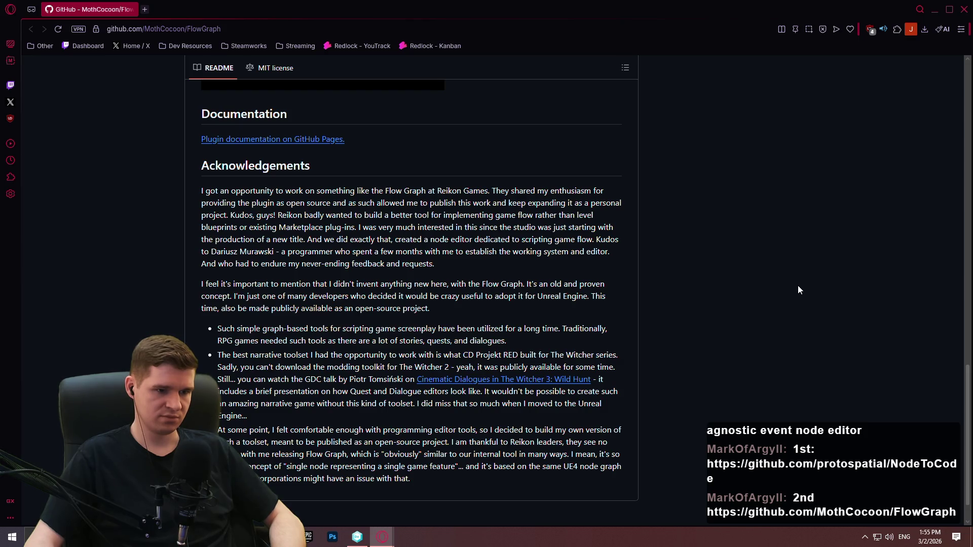
{"action": "scroll", "coordinate": [264, 430], "scroll_direction": "down", "scroll_amount": 1}
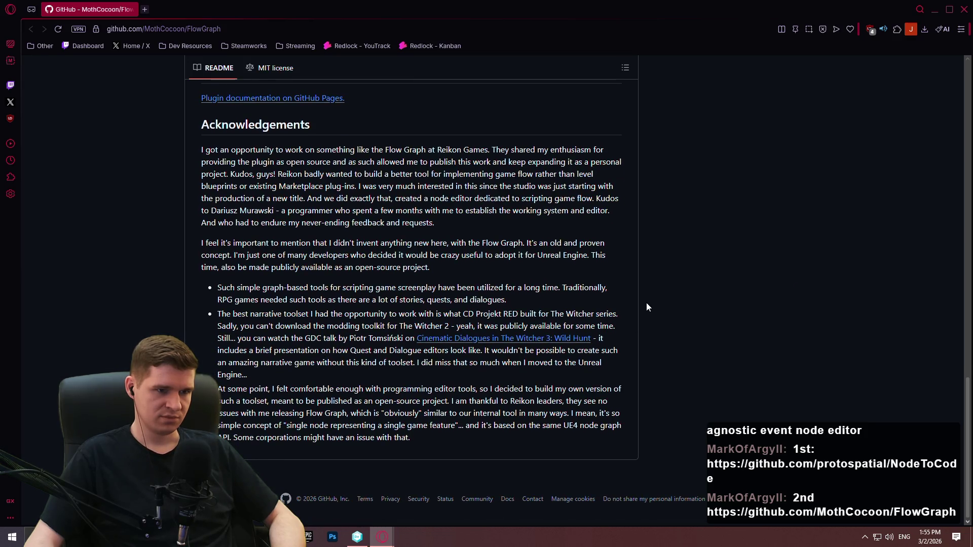
{"action": "scroll", "coordinate": [621, 239], "scroll_direction": "up", "scroll_amount": 5}
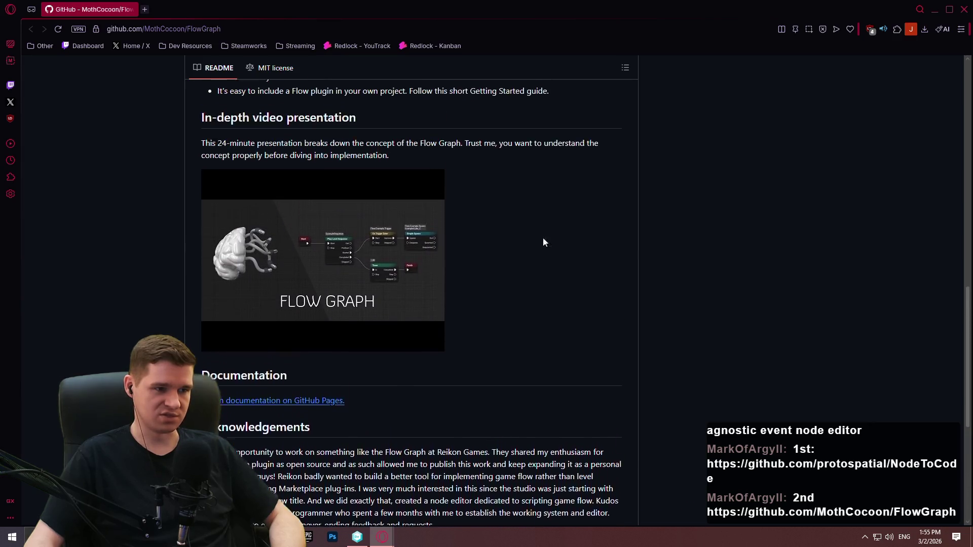
{"action": "scroll", "coordinate": [267, 241], "scroll_direction": "up", "scroll_amount": 4}
{"action": "scroll", "coordinate": [278, 232], "scroll_direction": "up", "scroll_amount": 4}
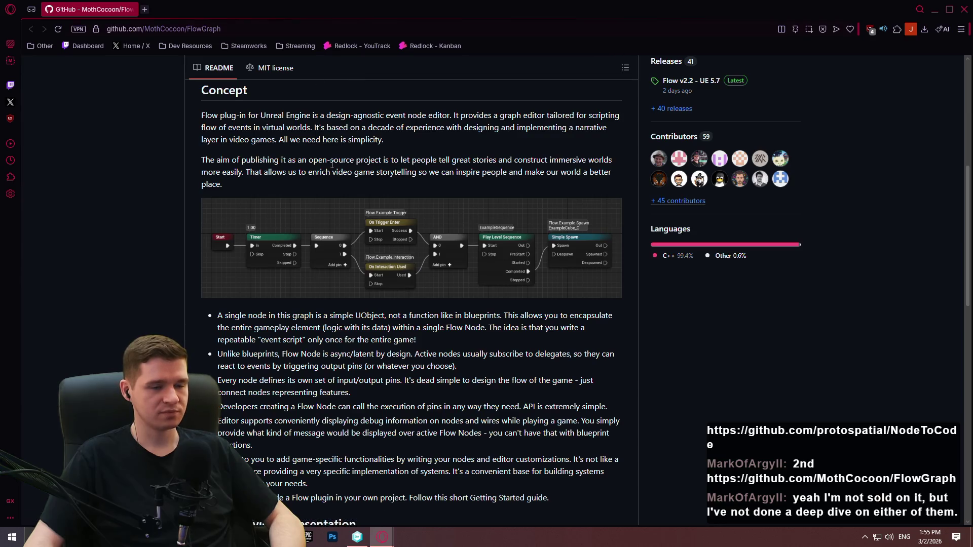
{"action": "scroll", "coordinate": [318, 200], "scroll_direction": "up", "scroll_amount": 5}
{"action": "scroll", "coordinate": [316, 192], "scroll_direction": "down", "scroll_amount": 3}
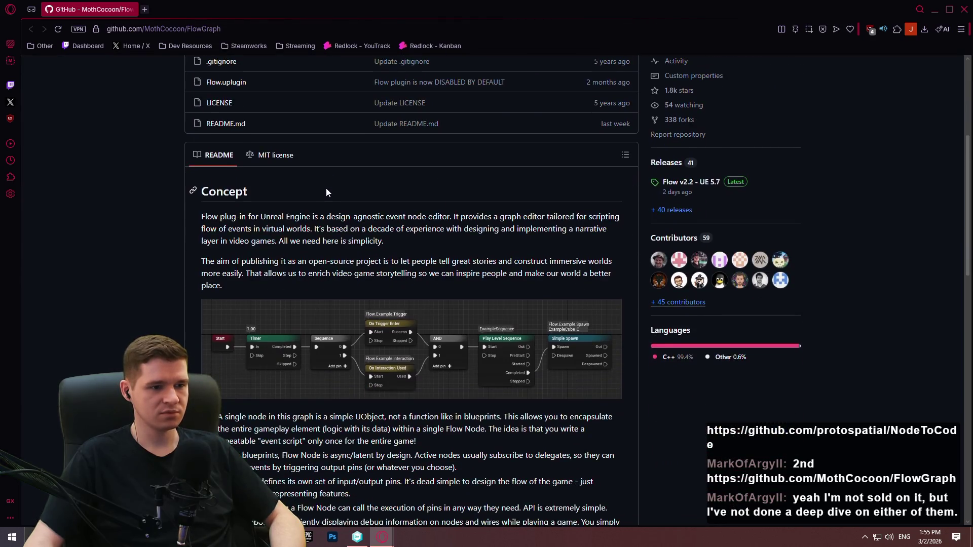
{"action": "scroll", "coordinate": [316, 186], "scroll_direction": "down", "scroll_amount": 2}
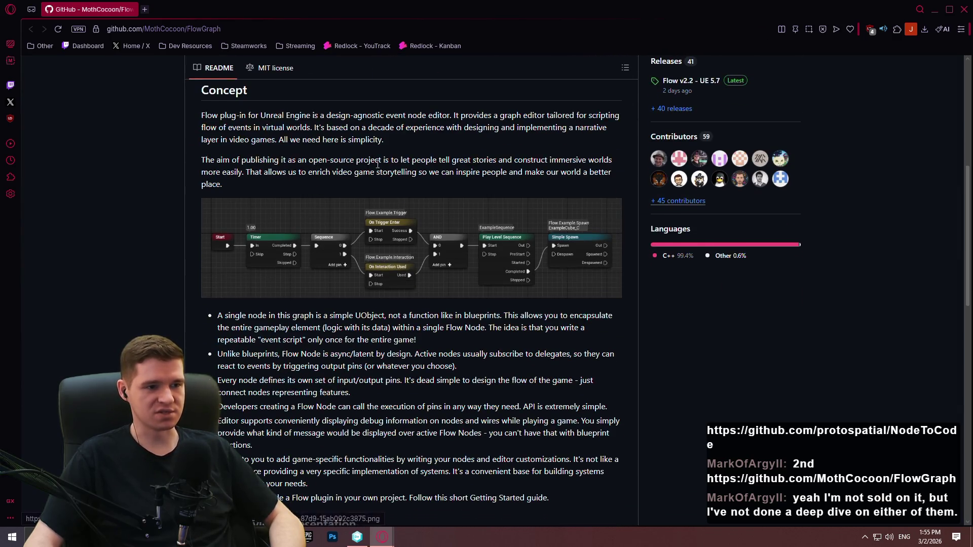
{"action": "left_click", "coordinate": [145, 9]}
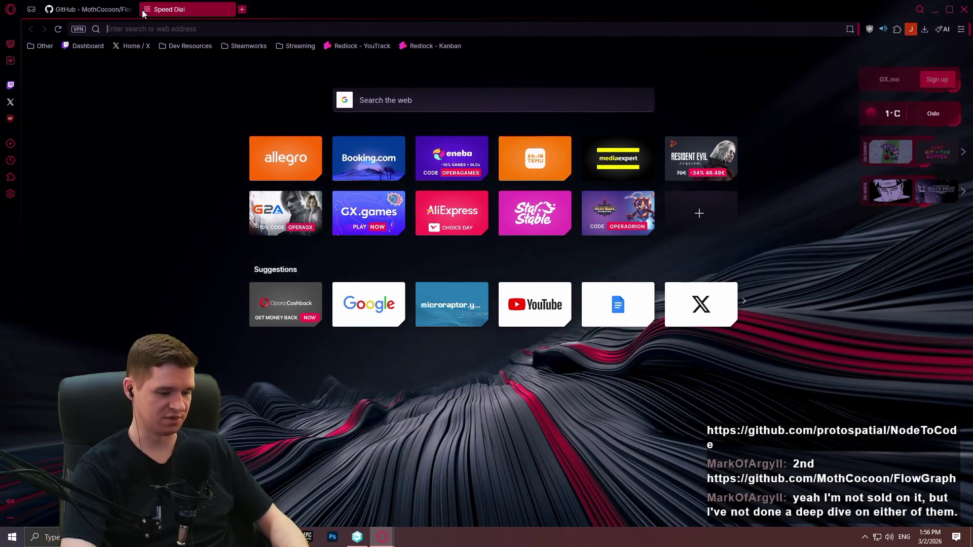
Search Google for 'ue5 dialogue plugin' and open the unraed/DialogueTree GitHub repository
{"action": "type", "text": "ue5 dialogue plu"}
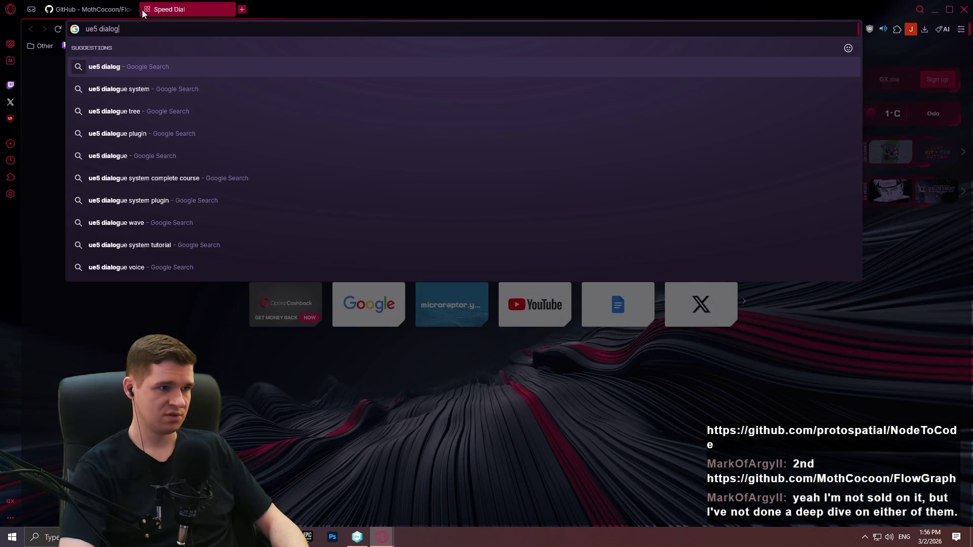
{"action": "key", "text": "Down"}
{"action": "key", "text": "Return"}
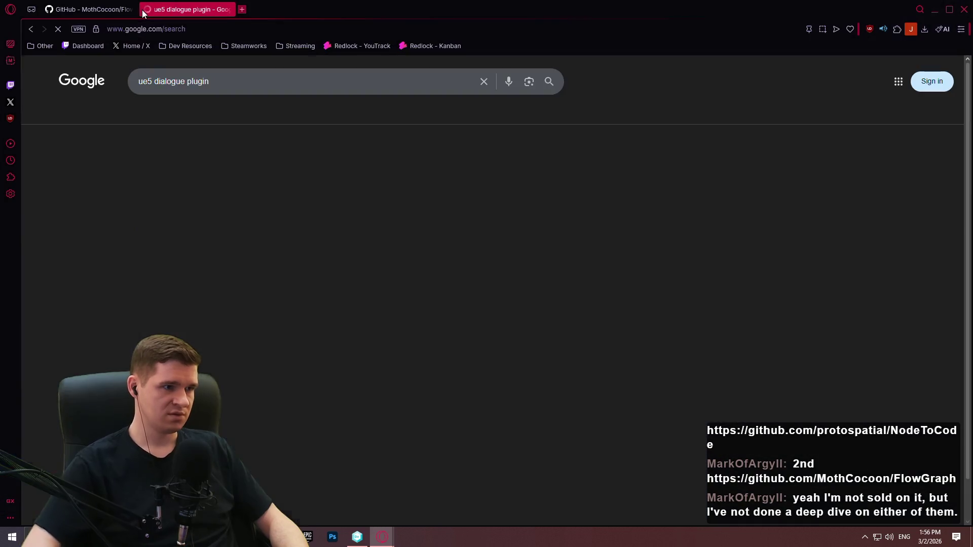
{"action": "mouse_move", "coordinate": [322, 276]}
{"action": "scroll", "coordinate": [576, 297], "scroll_direction": "down", "scroll_amount": 2}
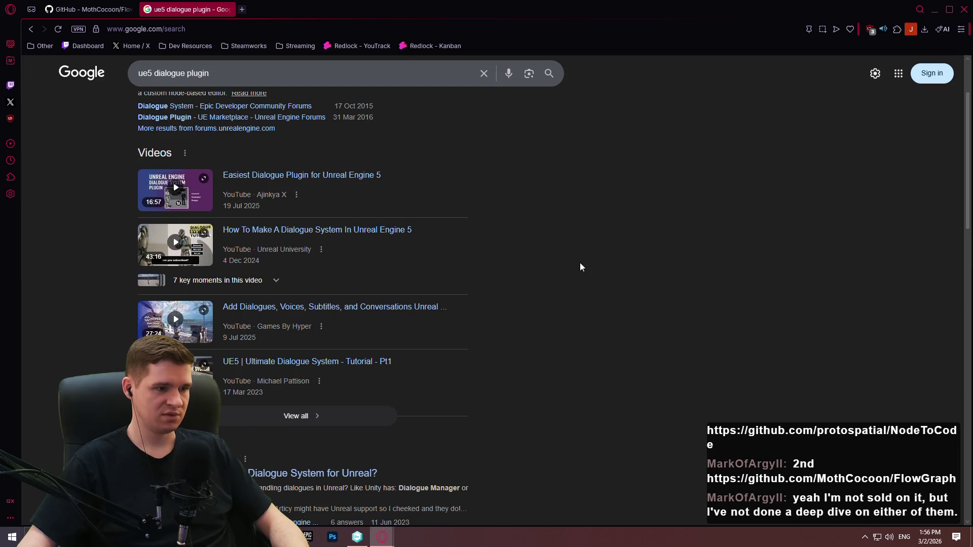
{"action": "scroll", "coordinate": [579, 263], "scroll_direction": "down", "scroll_amount": 4}
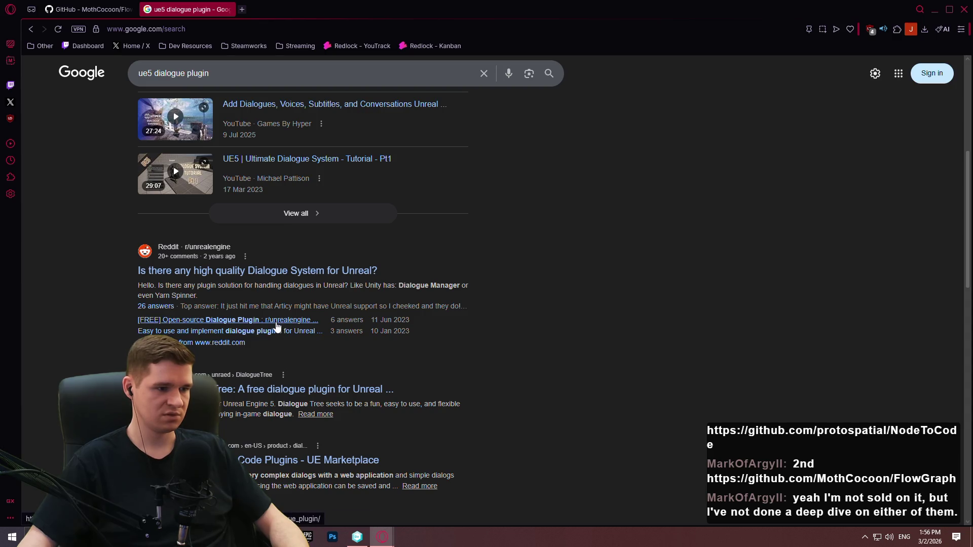
{"action": "left_click", "coordinate": [267, 389]}
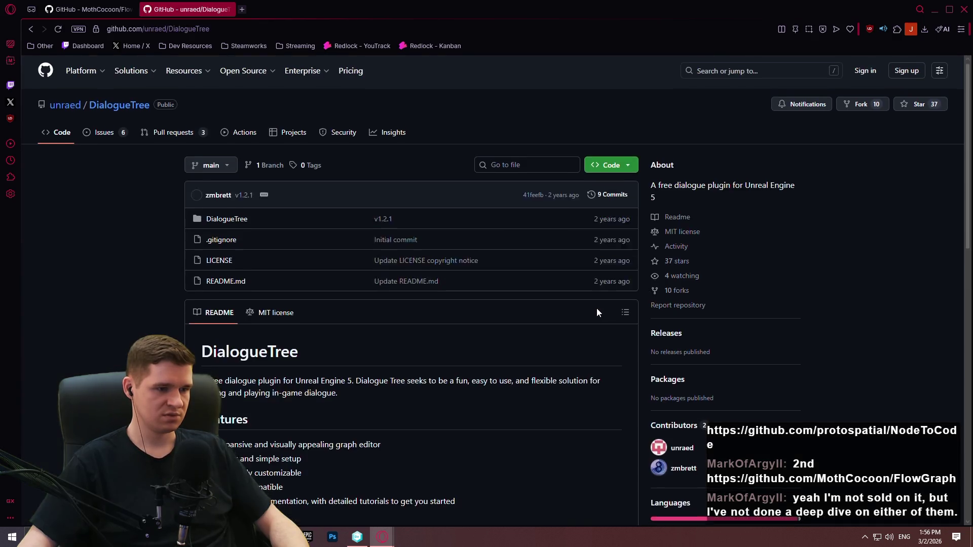
Read the DialogueTree README and check its Unreal Marketplace link, closing the page-not-found tab
{"action": "scroll", "coordinate": [598, 310], "scroll_direction": "down", "scroll_amount": 15}
{"action": "scroll", "coordinate": [381, 242], "scroll_direction": "up", "scroll_amount": 5}
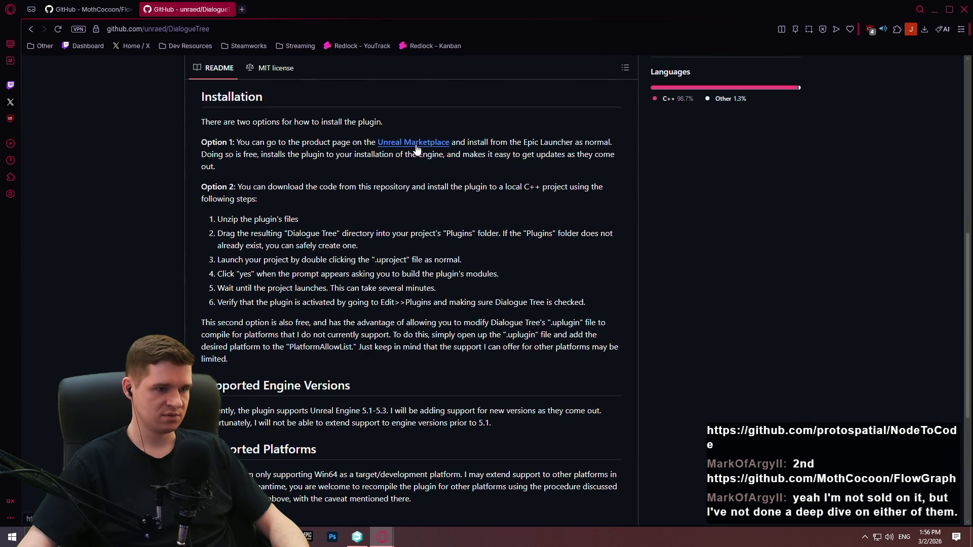
{"action": "middle_click", "coordinate": [413, 147]}
{"action": "left_click", "coordinate": [314, 9]}
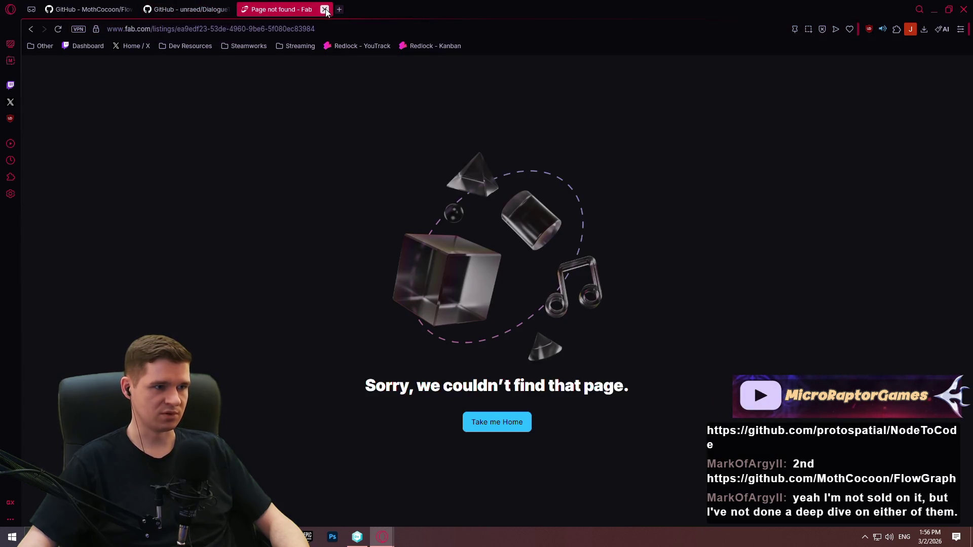
{"action": "left_click", "coordinate": [325, 10]}
Navigate the current tab to the Fab website by entering 'fab' in the address bar
{"action": "scroll", "coordinate": [287, 110], "scroll_direction": "up", "scroll_amount": 3}
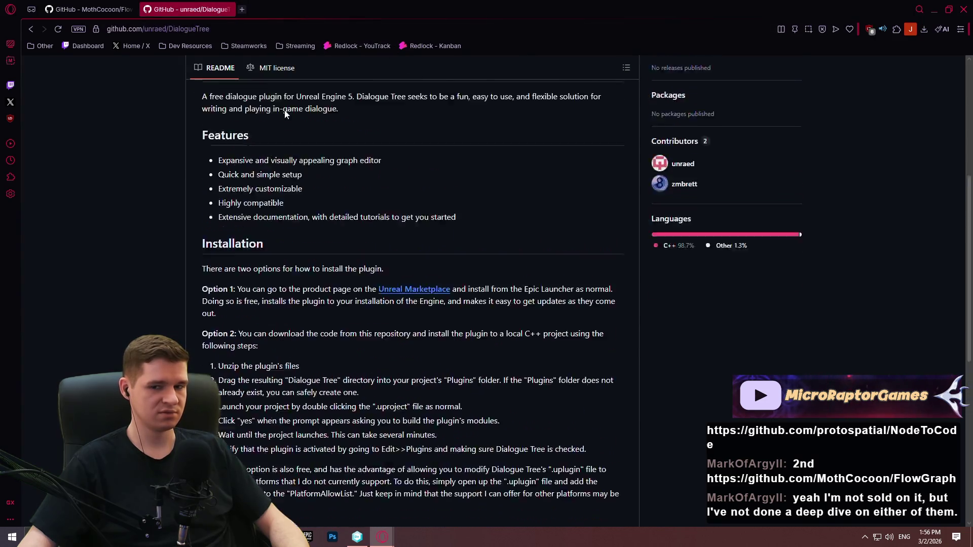
{"action": "scroll", "coordinate": [304, 96], "scroll_direction": "up", "scroll_amount": 5}
{"action": "left_click", "coordinate": [239, 32]}
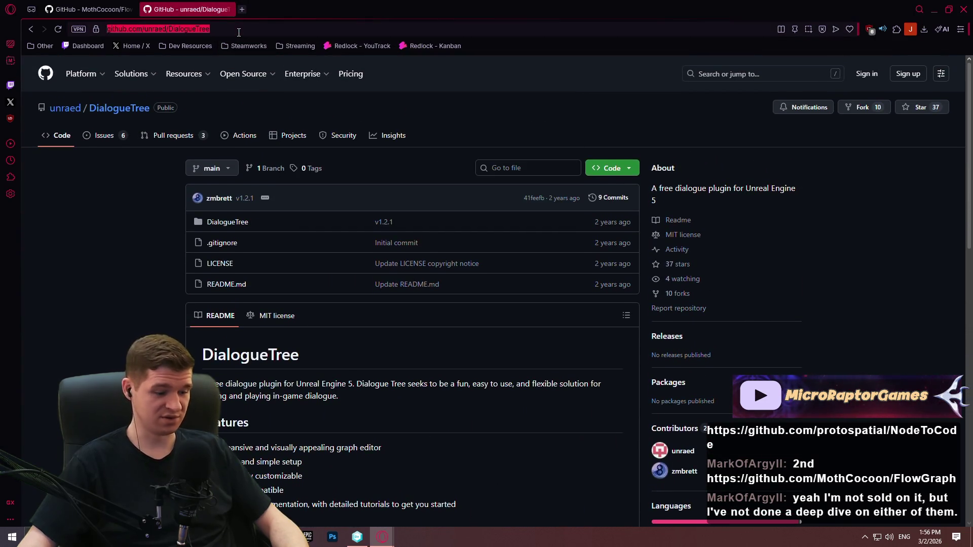
{"action": "type", "text": "fab"}
{"action": "key", "text": "Return"}
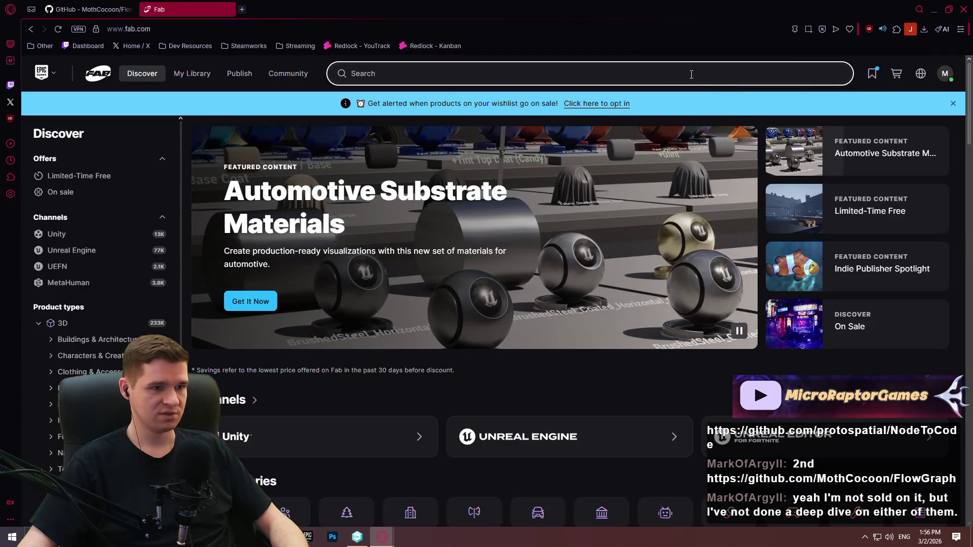
Search Fab for 'narrative' and open the Narrative Tales - Node Based Quests and Dialogue listing
{"action": "left_click", "coordinate": [691, 74]}
{"action": "type", "text": "narrativ"}
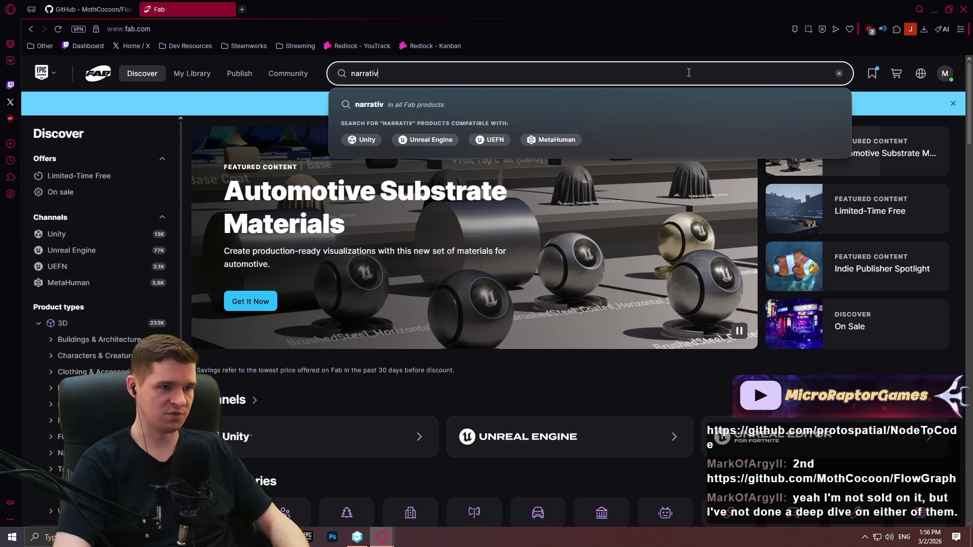
{"action": "type", "text": "e"}
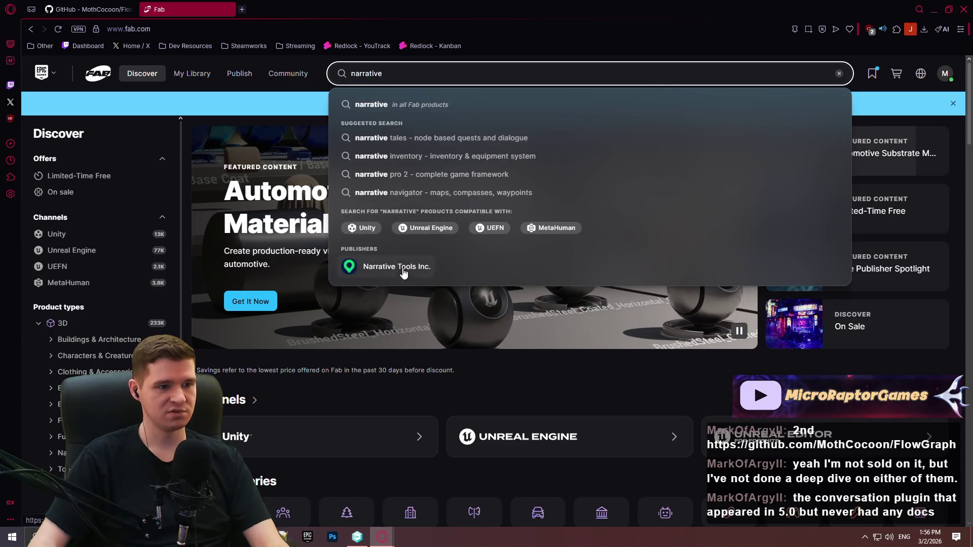
{"action": "left_click", "coordinate": [413, 137]}
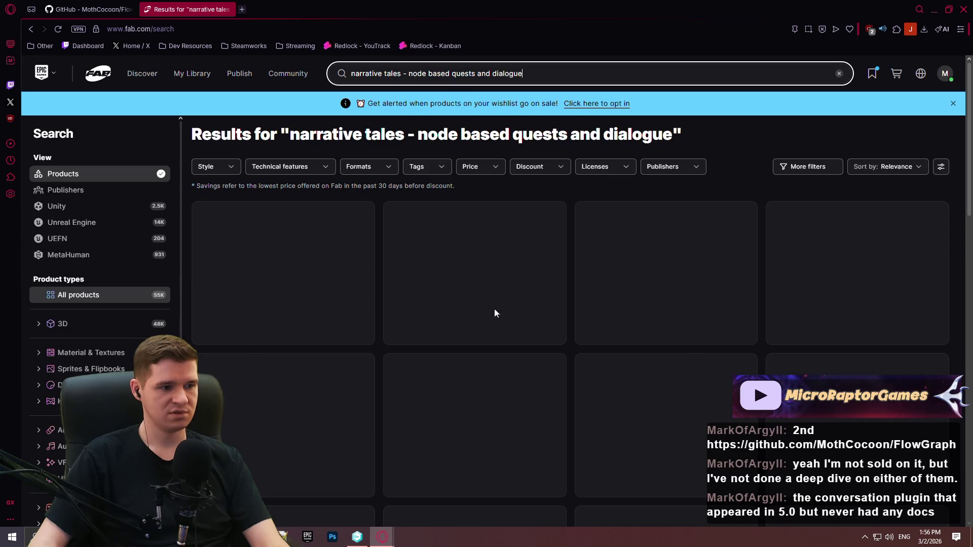
{"action": "left_click", "coordinate": [274, 315]}
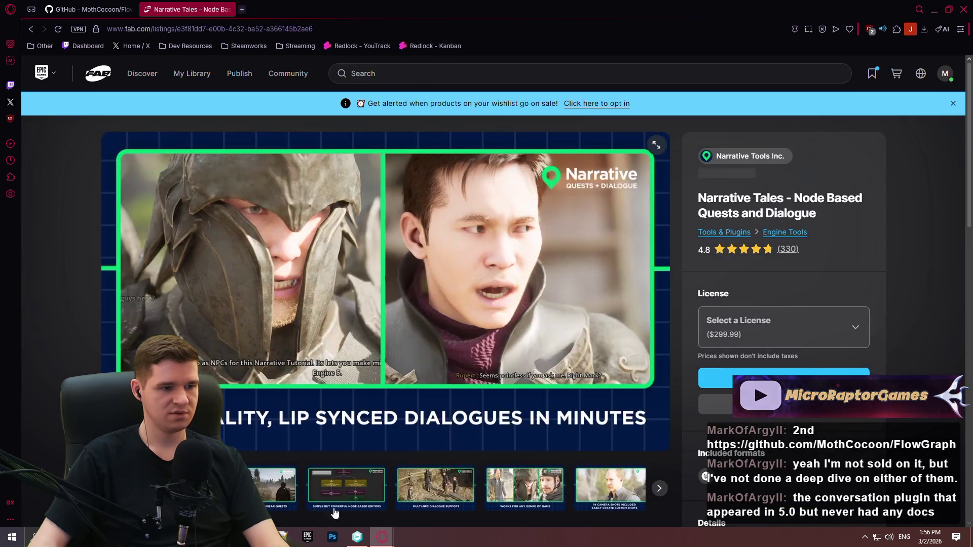
Browse the Narrative Tales image gallery through to the lip-synced dialogues image, then close the listing
{"action": "left_click", "coordinate": [355, 487]}
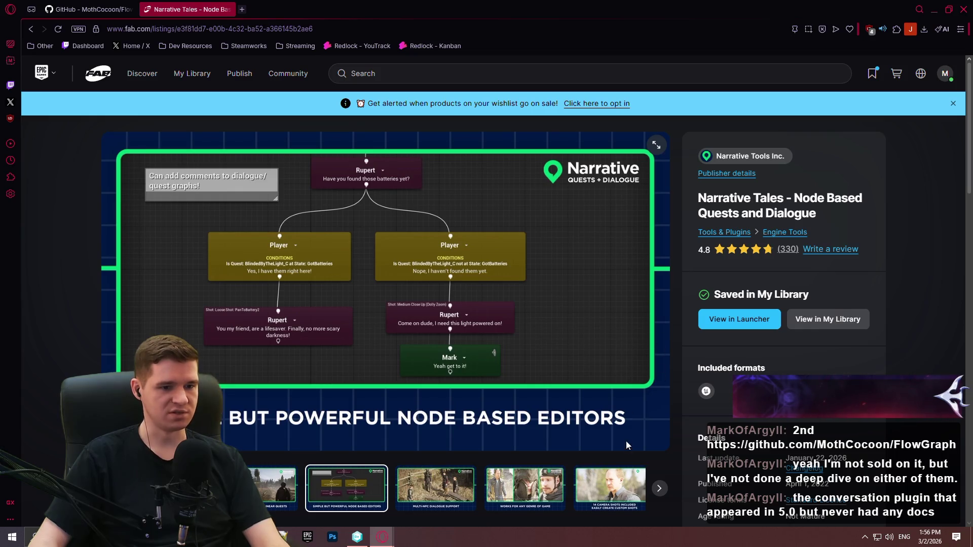
{"action": "left_click", "coordinate": [658, 490]}
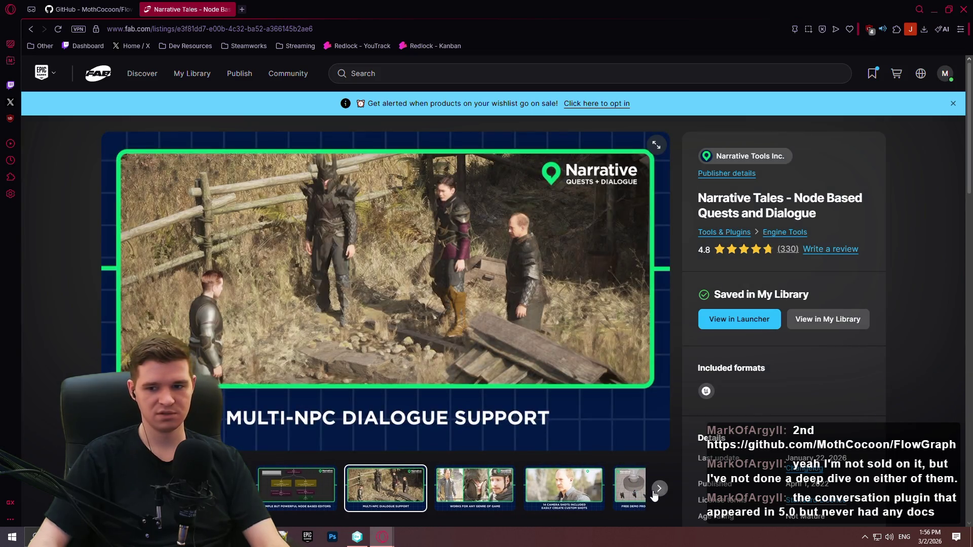
{"action": "left_click", "coordinate": [654, 494]}
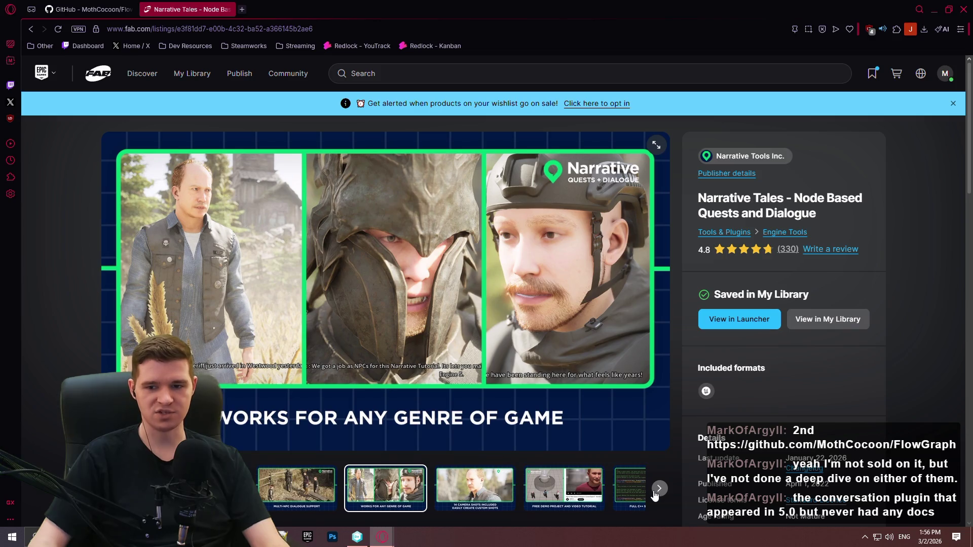
{"action": "left_click", "coordinate": [656, 494]}
{"action": "left_click", "coordinate": [656, 494]}
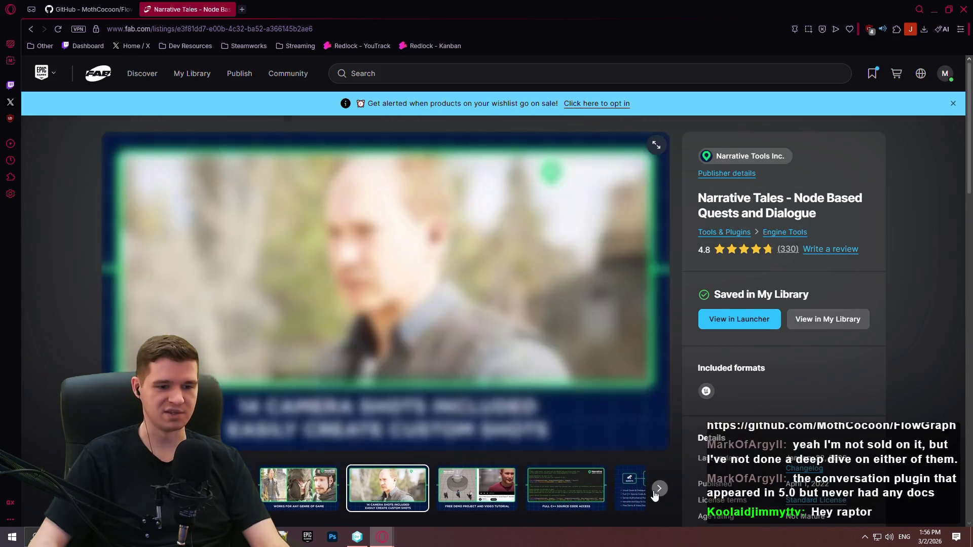
{"action": "left_click", "coordinate": [655, 494]}
{"action": "left_click", "coordinate": [656, 495]}
{"action": "left_click", "coordinate": [656, 494]}
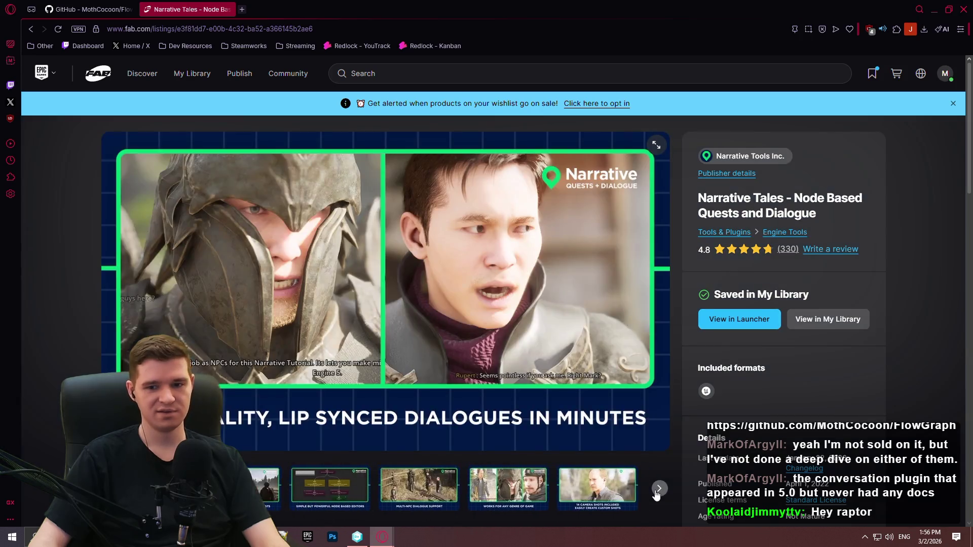
{"action": "left_click", "coordinate": [228, 9]}
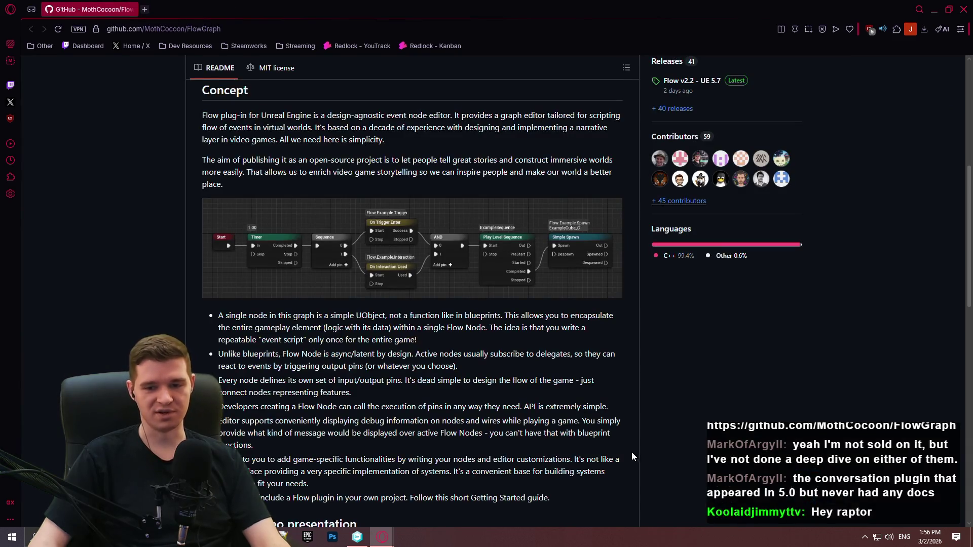
Return to the NodeToCode README, read down to Under the Hood, and select the C++ Programmers line
{"action": "scroll", "coordinate": [457, 325], "scroll_direction": "down", "scroll_amount": 2}
{"action": "key", "text": "alt+Left"}
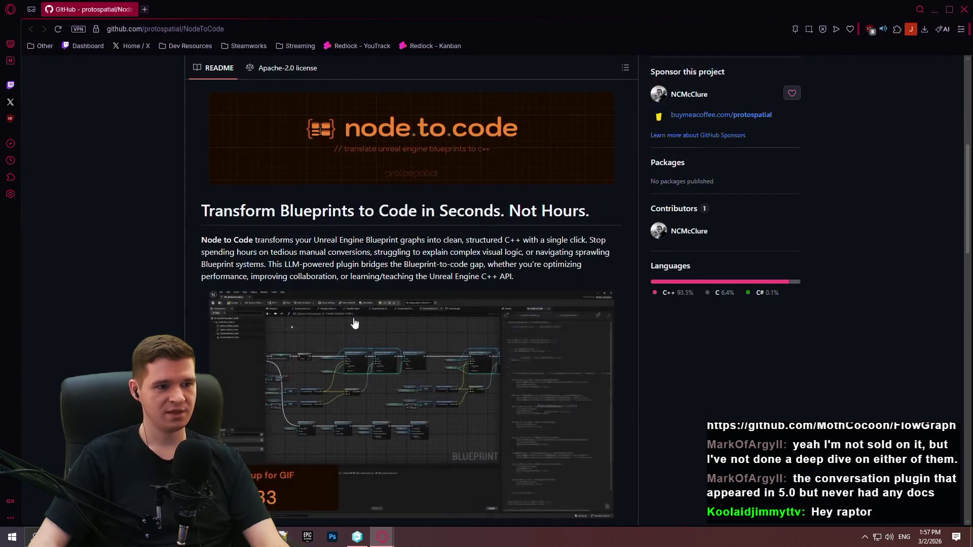
{"action": "scroll", "coordinate": [394, 375], "scroll_direction": "down", "scroll_amount": 4}
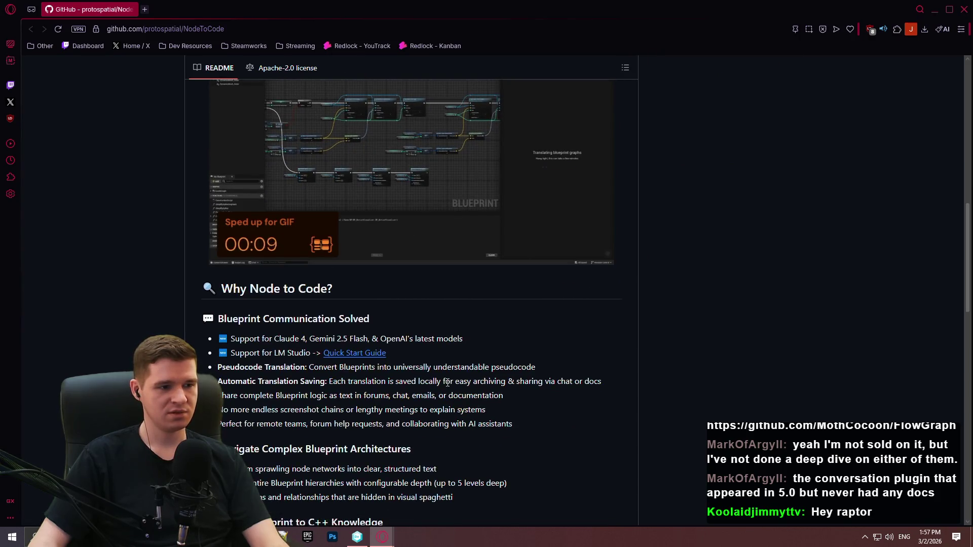
{"action": "scroll", "coordinate": [475, 352], "scroll_direction": "up", "scroll_amount": 1}
{"action": "scroll", "coordinate": [475, 353], "scroll_direction": "up", "scroll_amount": 1}
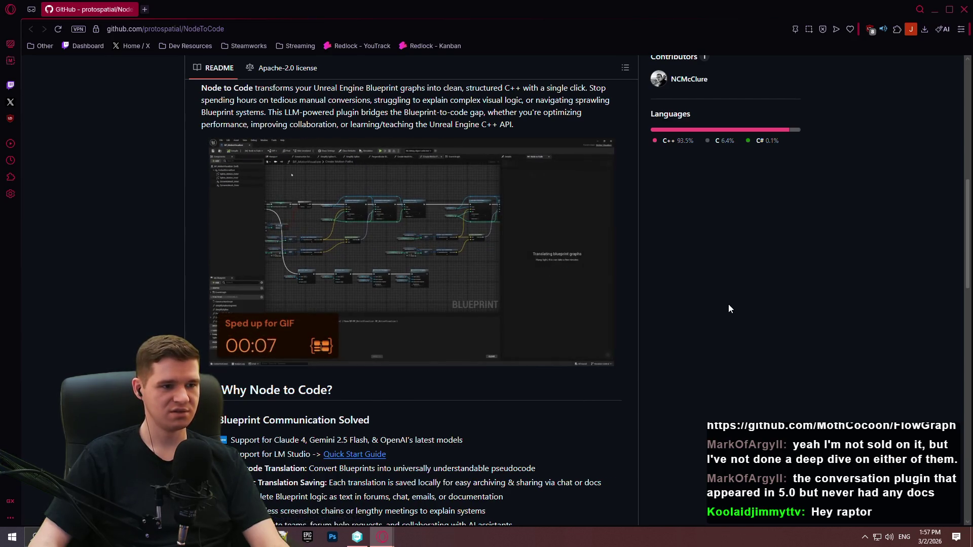
{"action": "scroll", "coordinate": [479, 266], "scroll_direction": "down", "scroll_amount": 3}
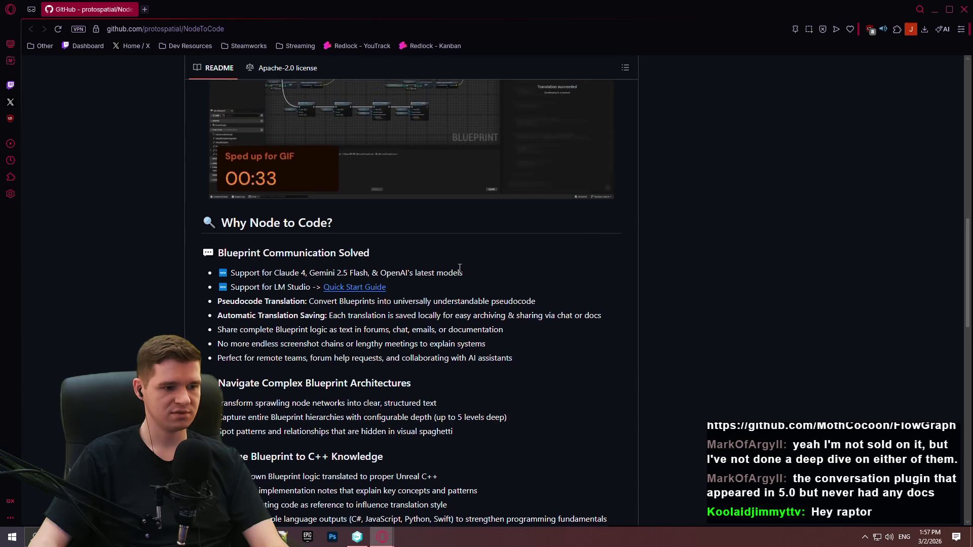
{"action": "scroll", "coordinate": [477, 269], "scroll_direction": "down", "scroll_amount": 6}
{"action": "scroll", "coordinate": [478, 272], "scroll_direction": "down", "scroll_amount": 5}
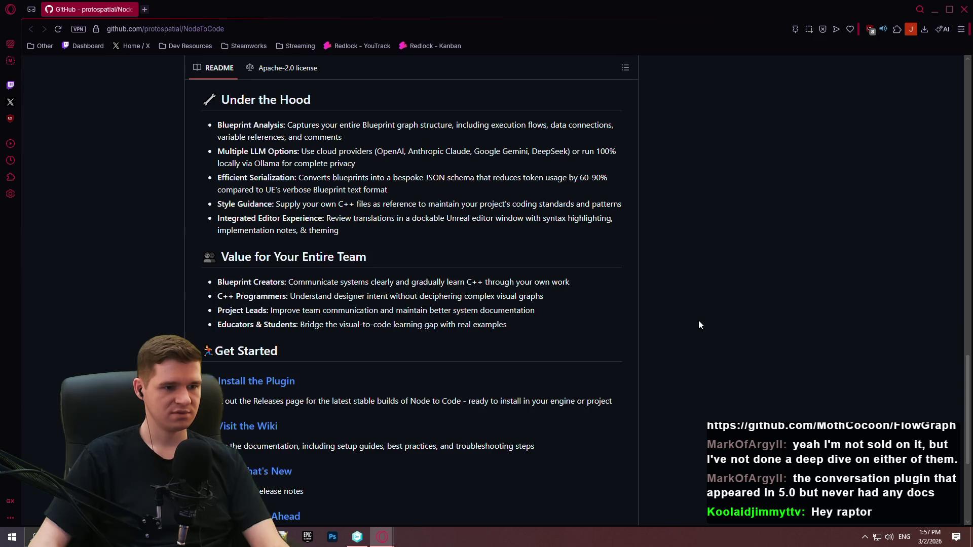
{"action": "left_click_drag", "start_coordinate": [568, 301], "coordinate": [212, 299]}
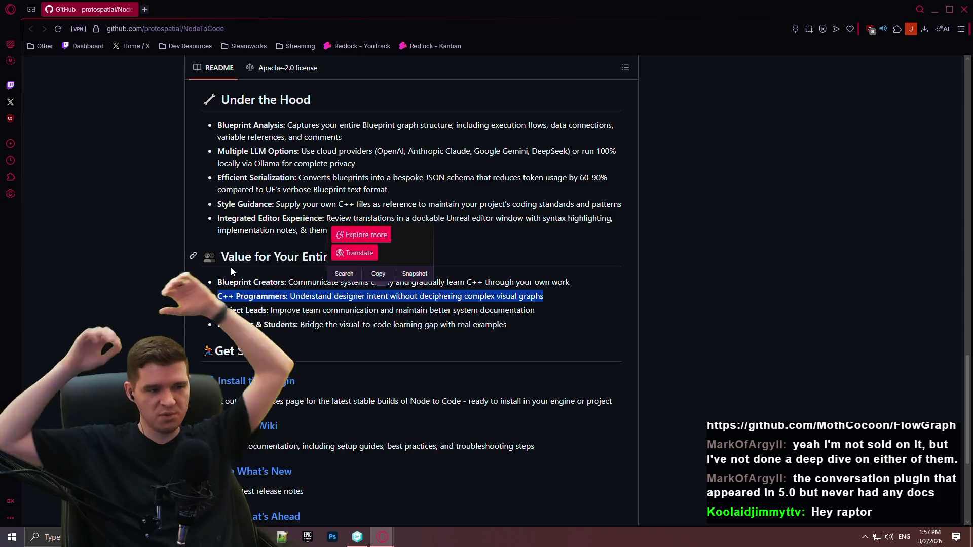
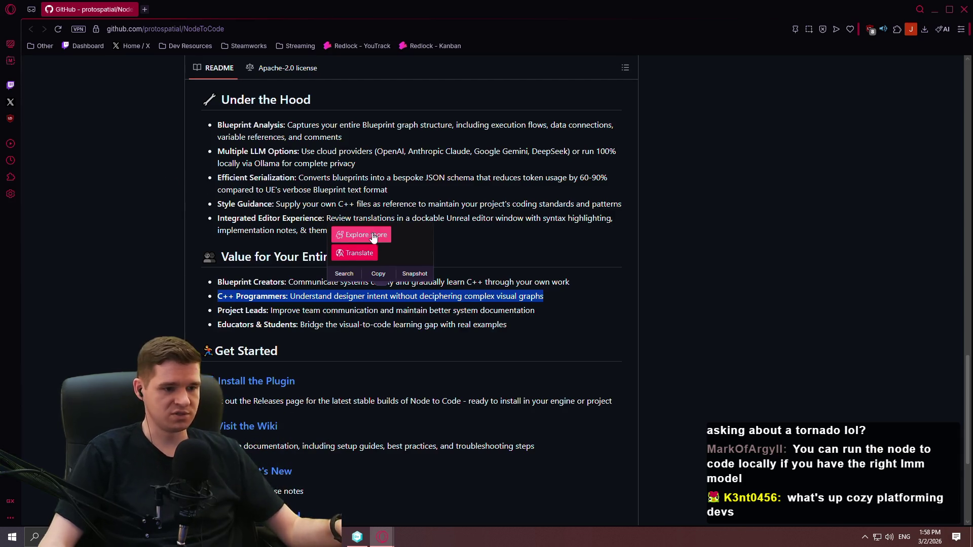
Scroll through the NodeToCode README on GitHub
{"action": "scroll", "coordinate": [573, 289], "scroll_direction": "down", "scroll_amount": 2}
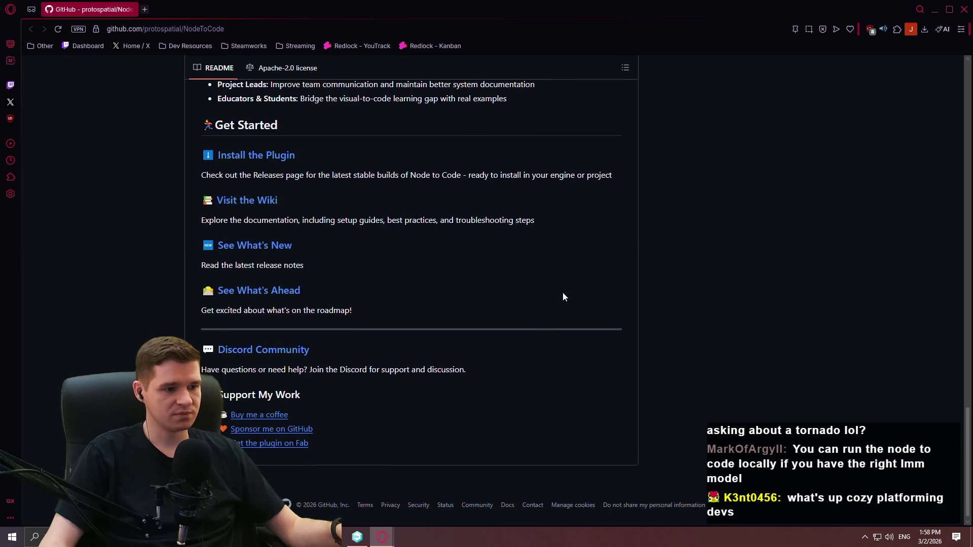
{"action": "scroll", "coordinate": [512, 329], "scroll_direction": "up", "scroll_amount": 2}
{"action": "middle_click", "coordinate": [669, 392]}
{"action": "scroll", "coordinate": [669, 393], "scroll_direction": "up", "scroll_amount": 15}
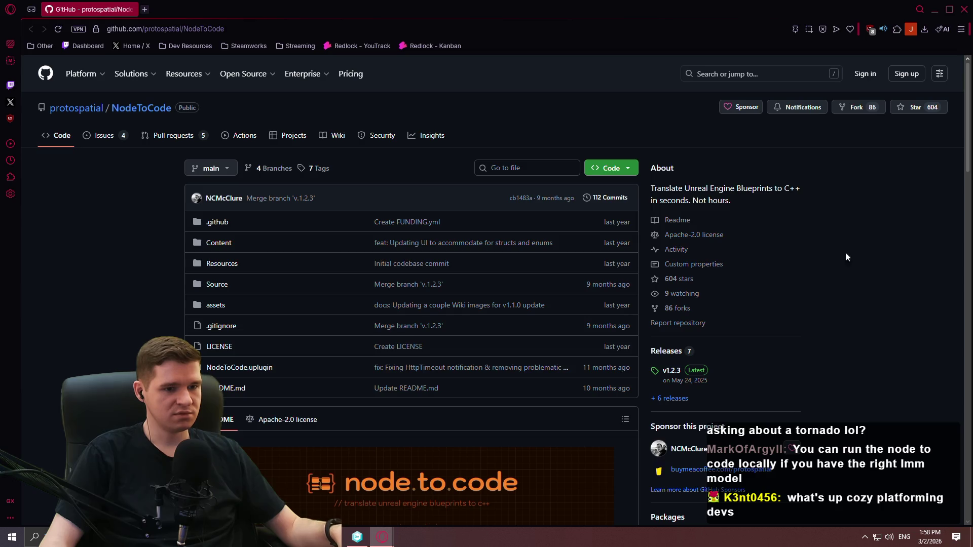
{"action": "scroll", "coordinate": [847, 252], "scroll_direction": "down", "scroll_amount": 7}
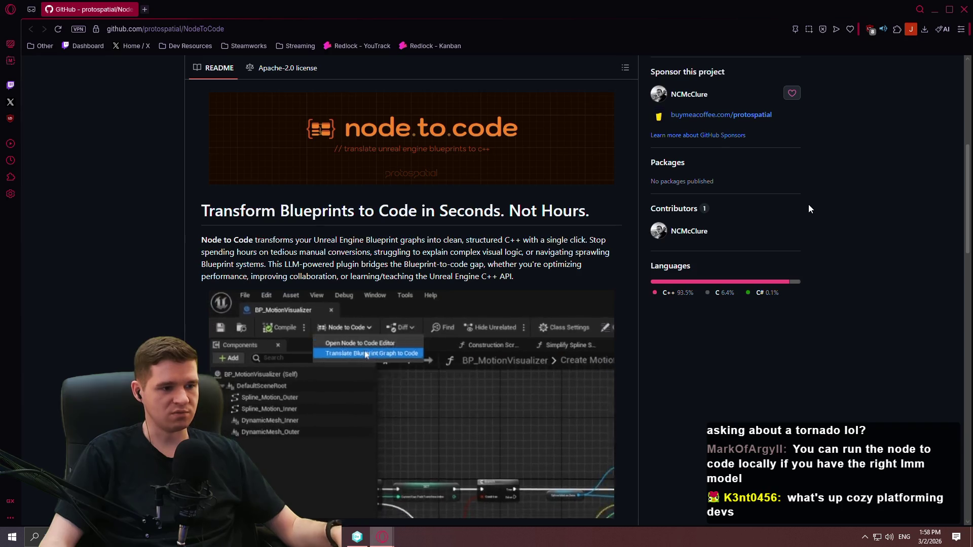
{"action": "scroll", "coordinate": [810, 213], "scroll_direction": "down", "scroll_amount": 9}
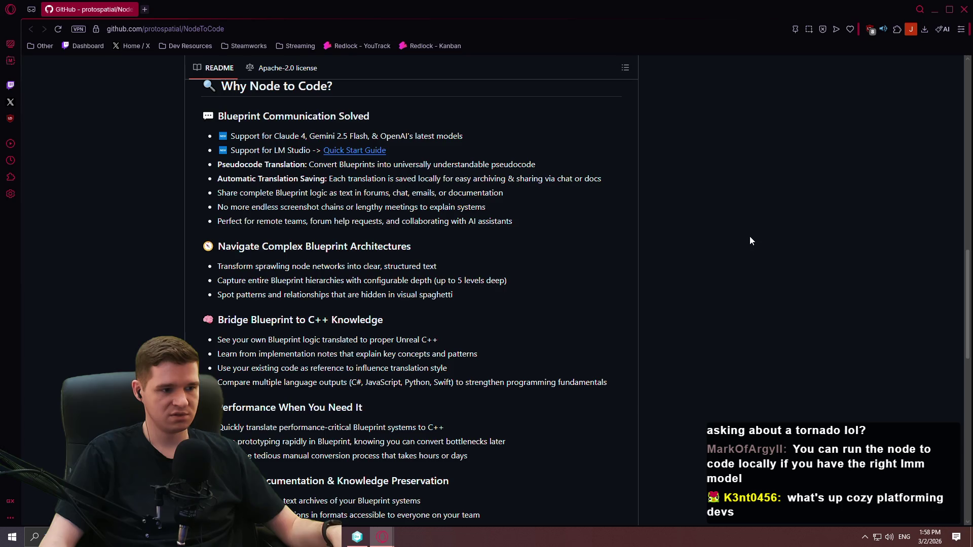
{"action": "scroll", "coordinate": [750, 236], "scroll_direction": "down", "scroll_amount": 4}
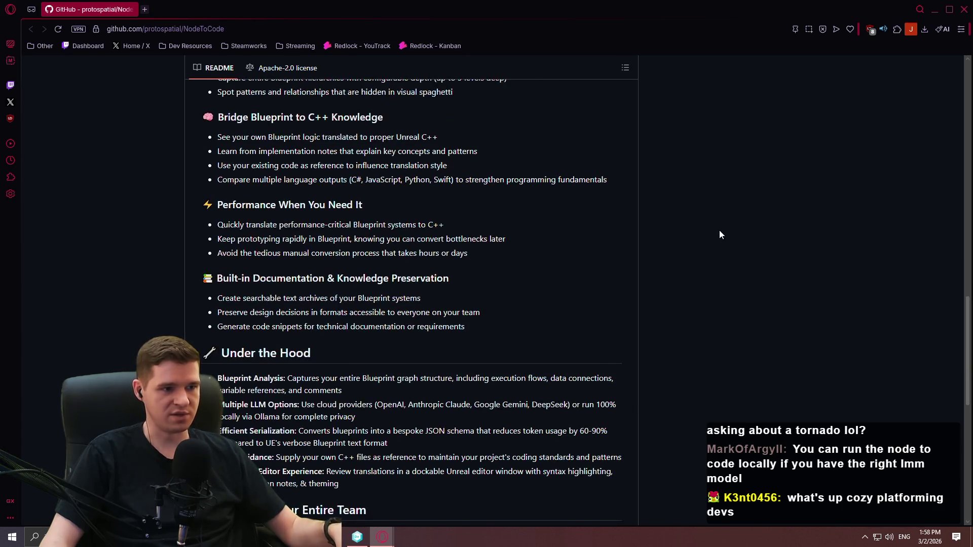
{"action": "scroll", "coordinate": [720, 234], "scroll_direction": "down", "scroll_amount": 4}
Highlight the C++ Programmers line in the README, then close the GitHub window
{"action": "mouse_move", "coordinate": [553, 353]}
{"action": "left_mouse_down"}
{"action": "mouse_move", "coordinate": [271, 361]}
{"action": "mouse_move", "coordinate": [219, 348]}
{"action": "mouse_move", "coordinate": [226, 361]}
{"action": "mouse_move", "coordinate": [219, 345]}
{"action": "left_mouse_up"}
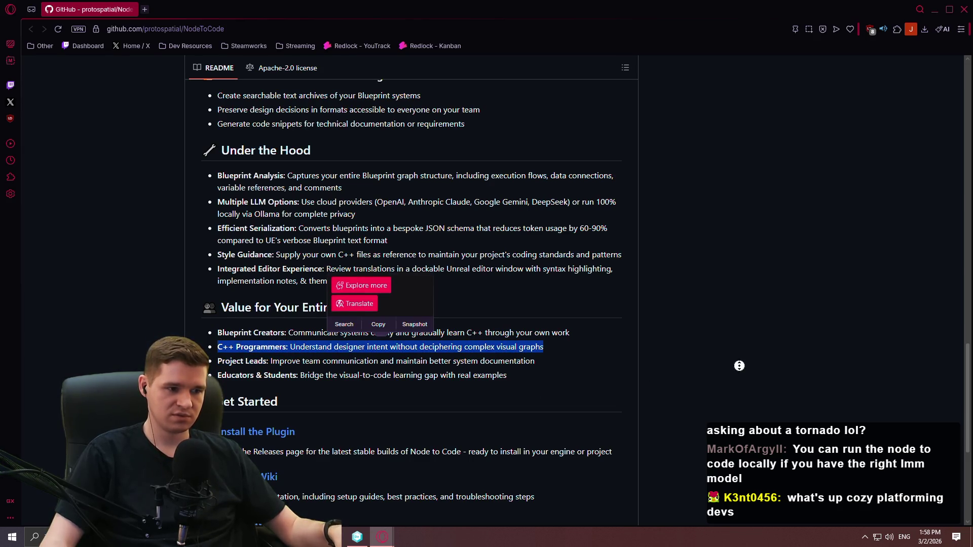
{"action": "scroll", "coordinate": [809, 314], "scroll_direction": "up", "scroll_amount": 15}
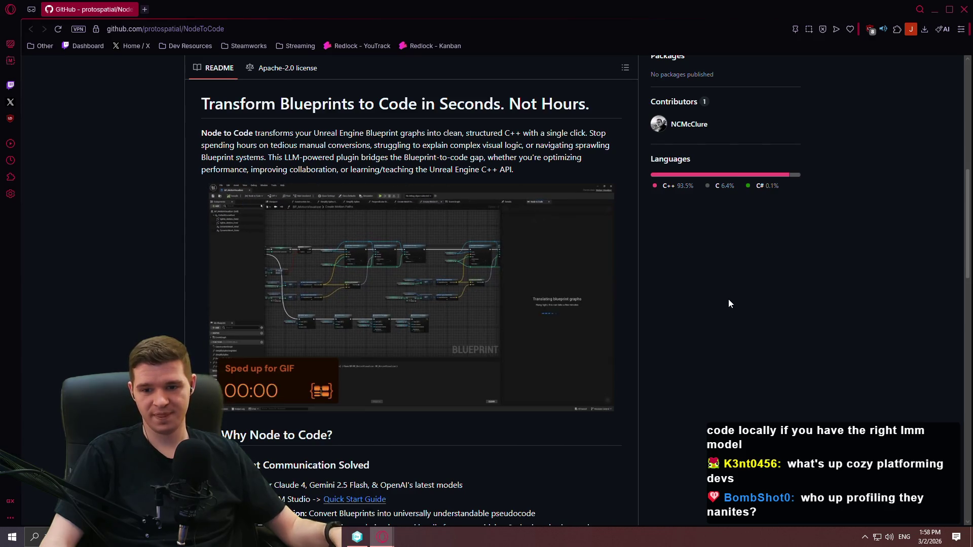
{"action": "left_click", "coordinate": [963, 9]}
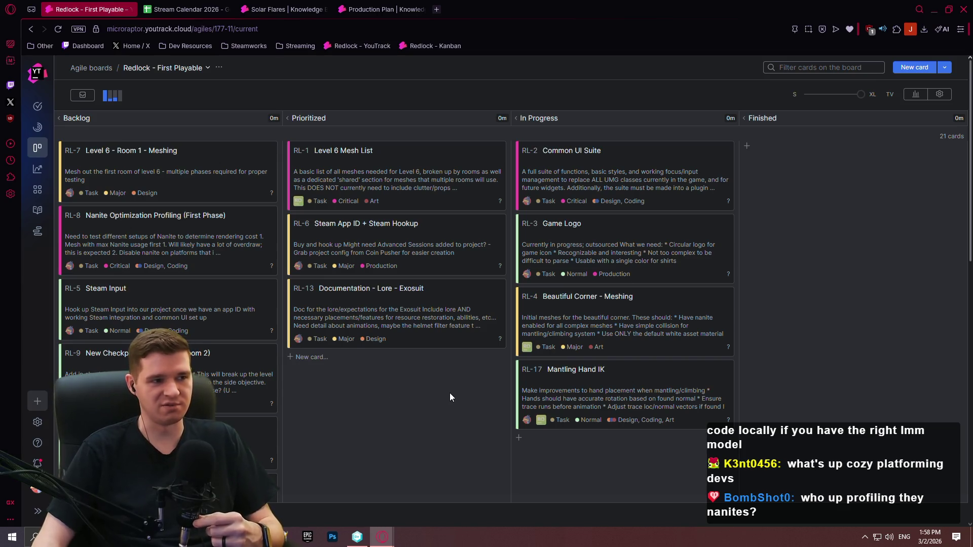
Append '(Common UI)' to Tuesday's Redlock Development entry in the Stream Calendar 2026 sheet
{"action": "left_click", "coordinate": [208, 7]}
{"action": "double_click", "coordinate": [366, 172]}
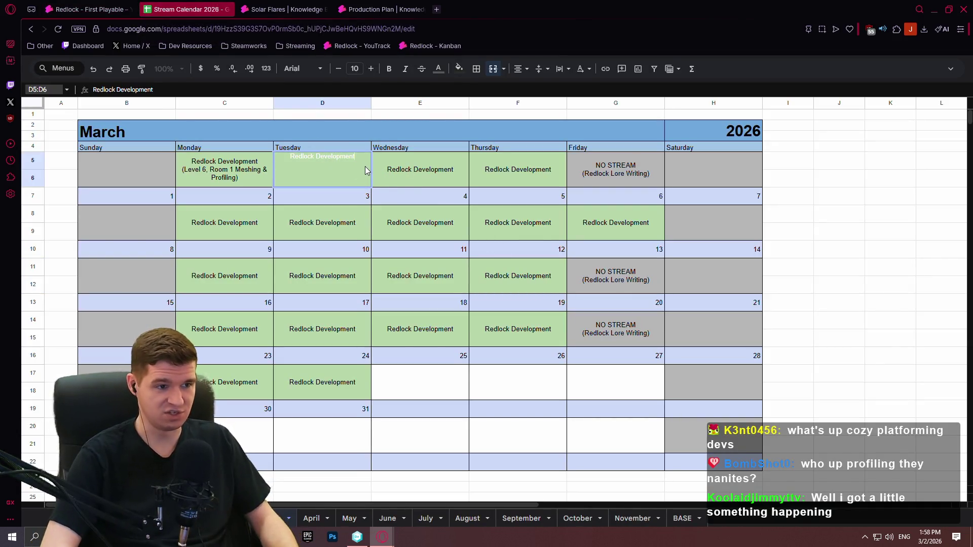
{"action": "key", "text": "shift+Return"}
{"action": "double_click", "coordinate": [368, 170]}
{"action": "type", "text": "(Common UI"}
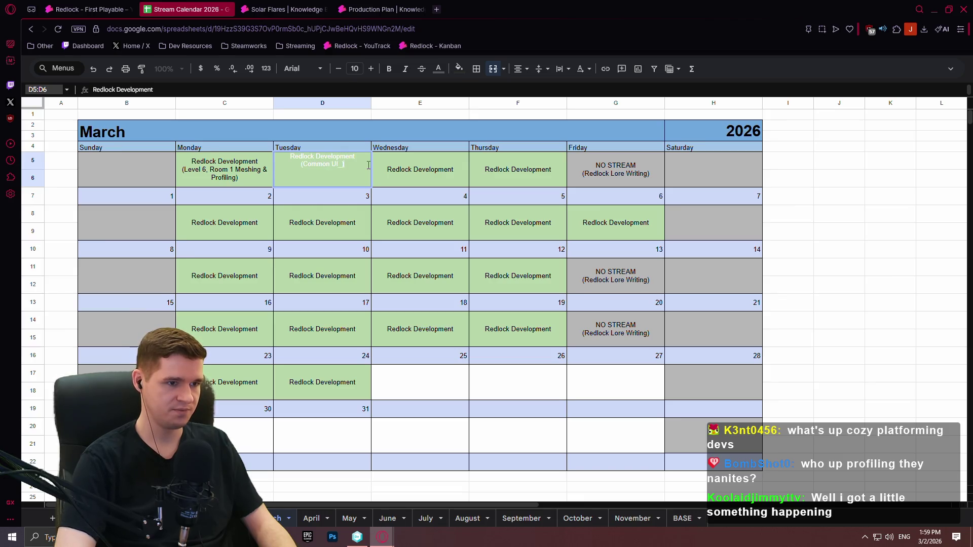
{"action": "type", "text": ")"}
{"action": "key", "text": "ctrl+Return"}
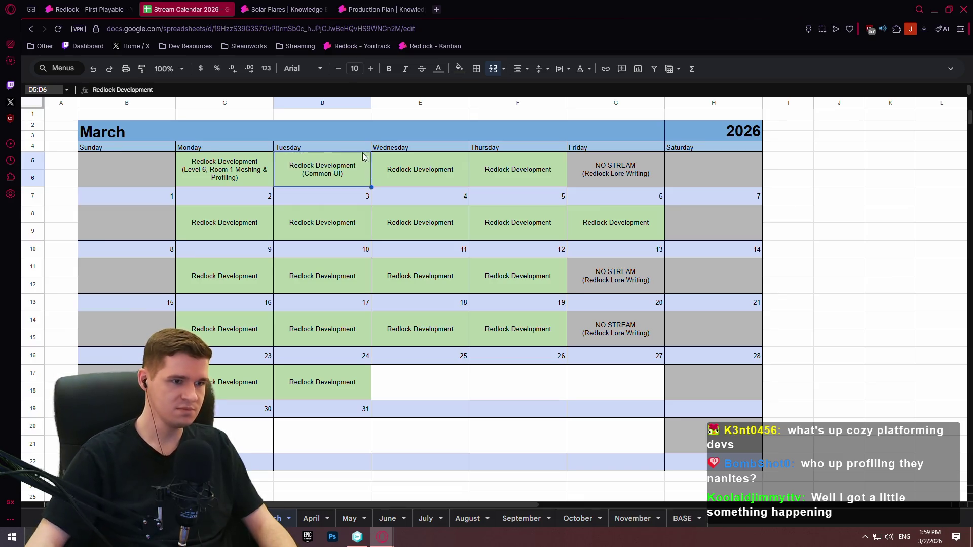
Fill the Common UI entry across Wednesday and Thursday, then return to the YouTrack board
{"action": "left_click_drag", "start_coordinate": [489, 181], "coordinate": [490, 183]}
{"action": "left_click", "coordinate": [469, 225]}
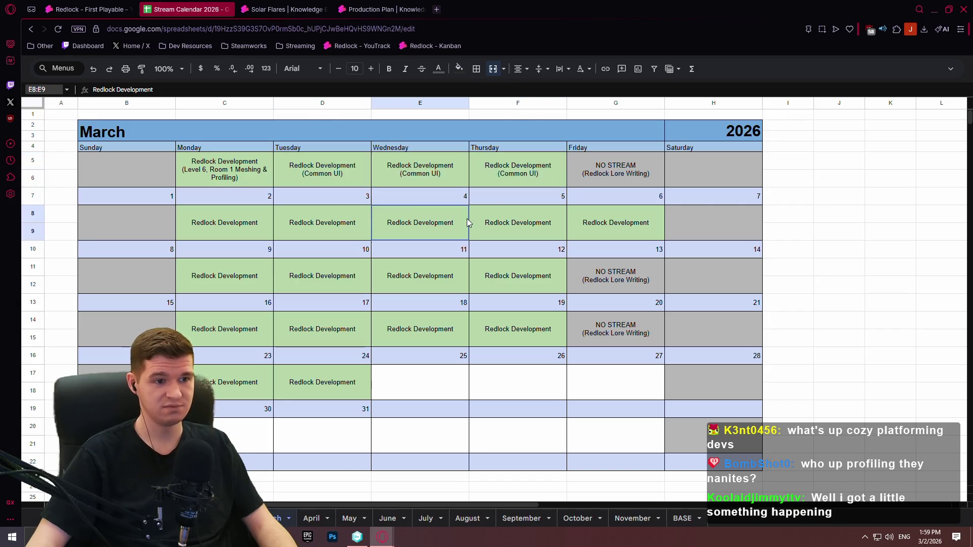
{"action": "left_click", "coordinate": [478, 227]}
{"action": "left_click", "coordinate": [89, 10]}
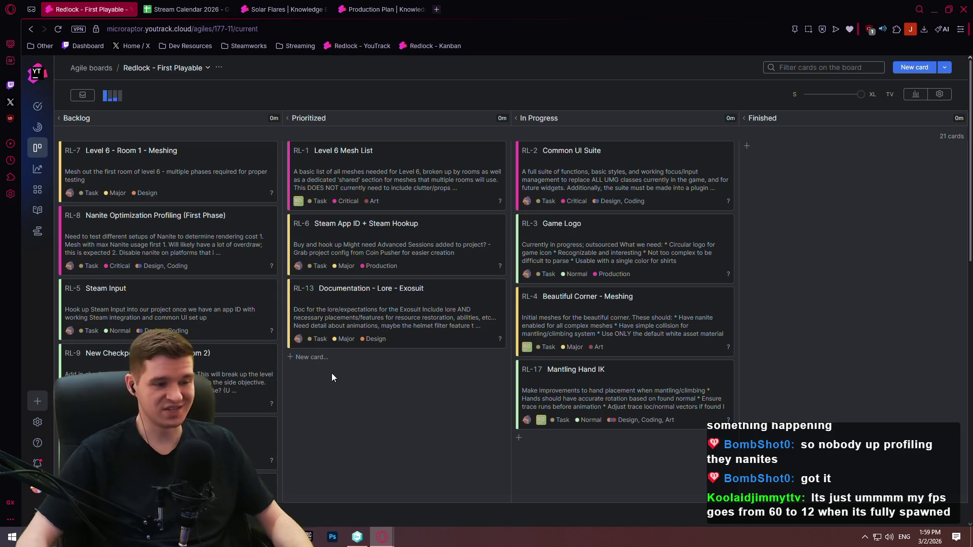
Switch to the Solar Flares article, then open the Achievements article
{"action": "scroll", "coordinate": [297, 330], "scroll_direction": "down", "scroll_amount": 4}
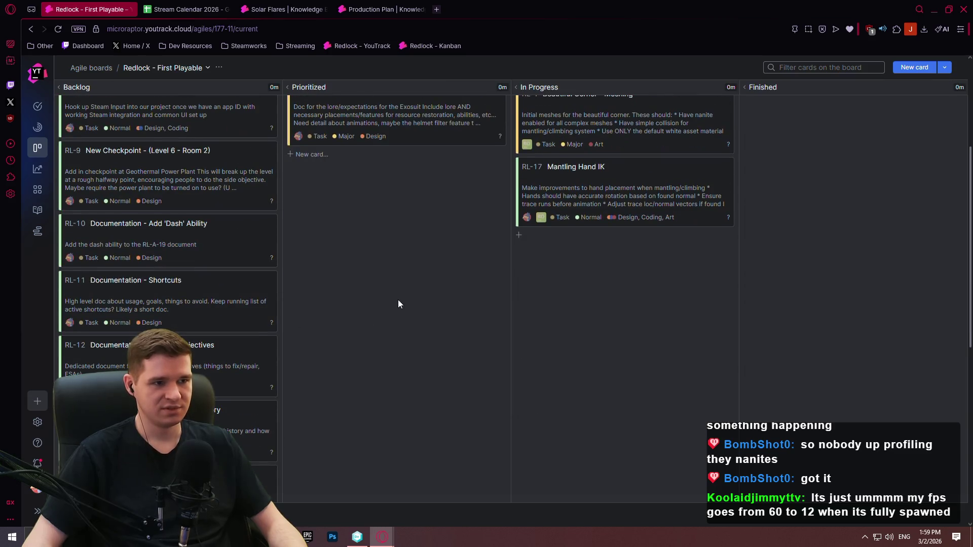
{"action": "scroll", "coordinate": [406, 284], "scroll_direction": "up", "scroll_amount": 5}
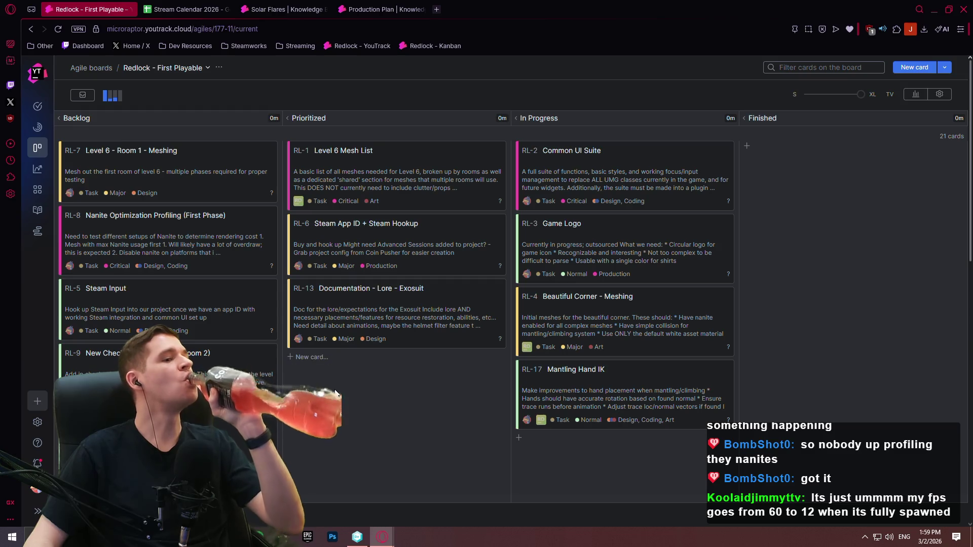
{"action": "left_click", "coordinate": [317, 4]}
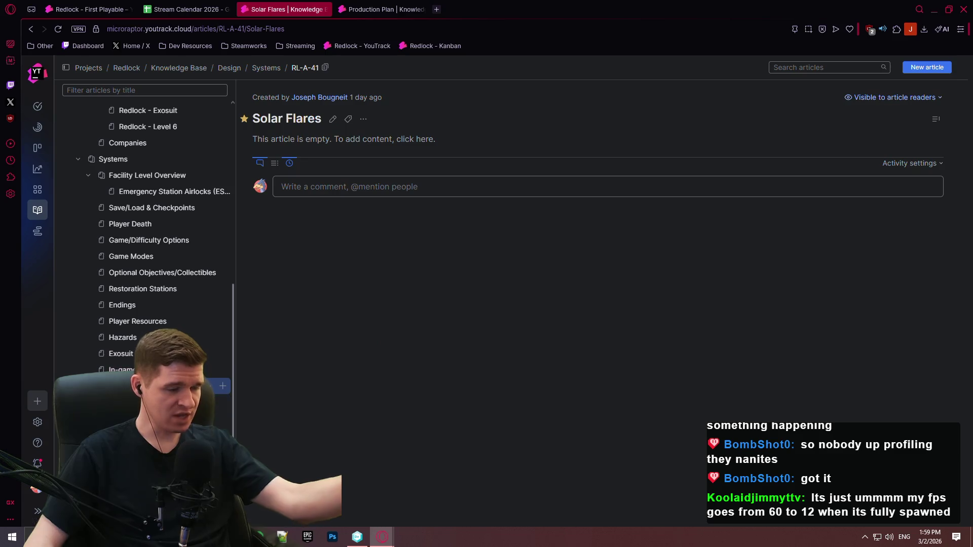
{"action": "left_click", "coordinate": [193, 418]}
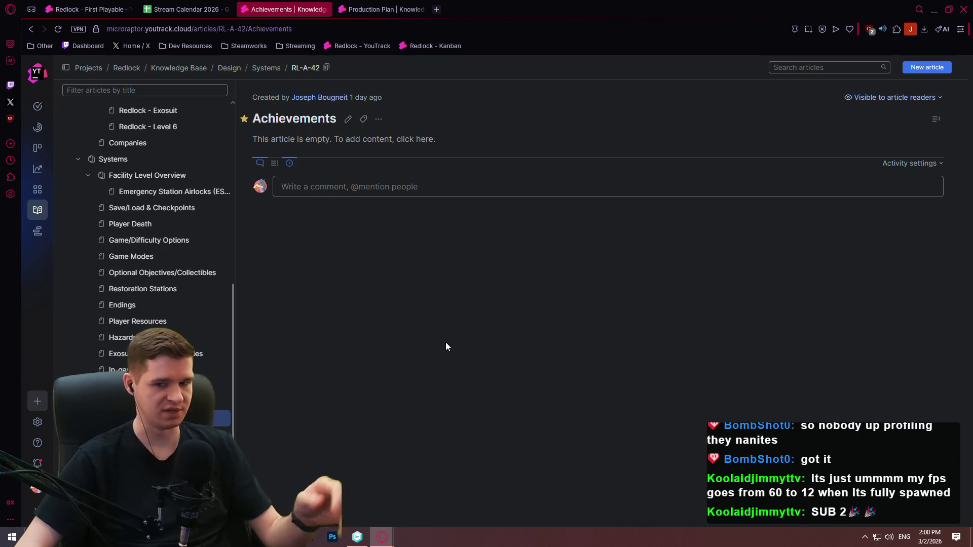
Open the Locker Rooms design article and skim its Overview & Purpose section
{"action": "scroll", "coordinate": [147, 324], "scroll_direction": "down", "scroll_amount": 2}
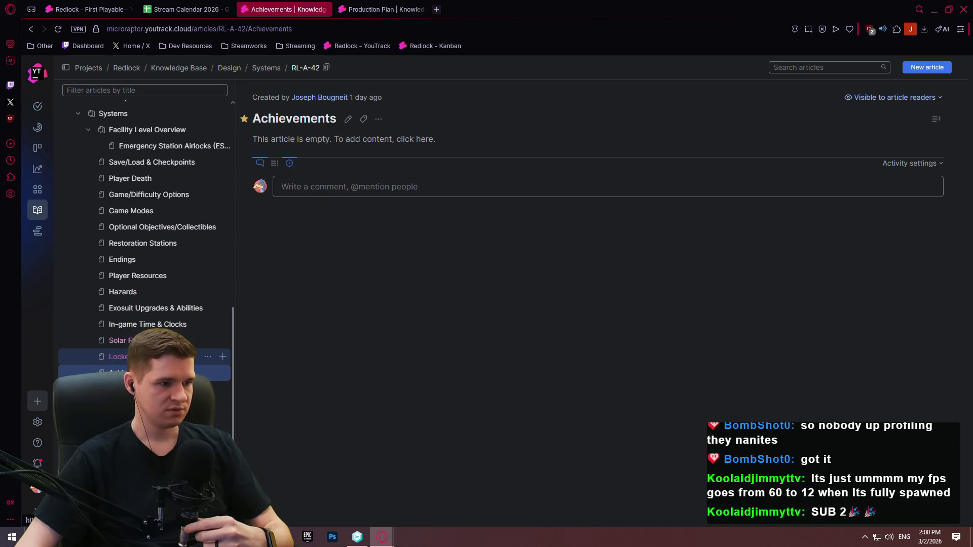
{"action": "left_click", "coordinate": [152, 356]}
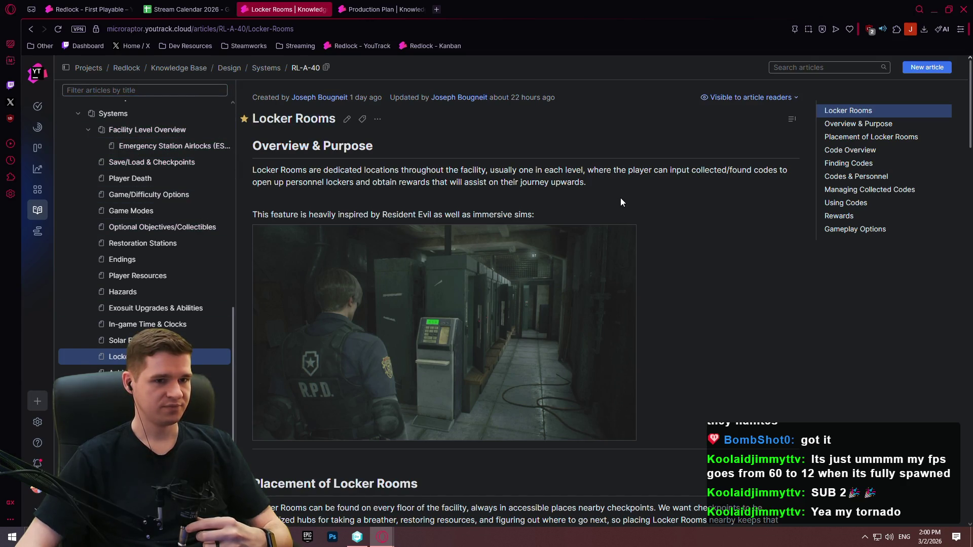
{"action": "scroll", "coordinate": [623, 200], "scroll_direction": "down", "scroll_amount": 2}
{"action": "scroll", "coordinate": [652, 248], "scroll_direction": "up", "scroll_amount": 2}
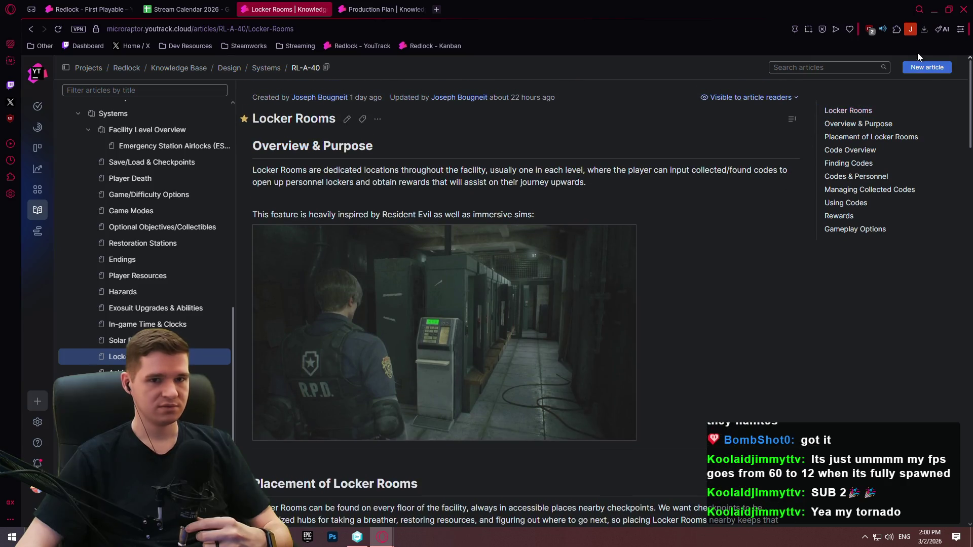
{"action": "scroll", "coordinate": [972, 76], "scroll_direction": "down", "scroll_amount": 5}
{"action": "scroll", "coordinate": [968, 61], "scroll_direction": "up", "scroll_amount": 5}
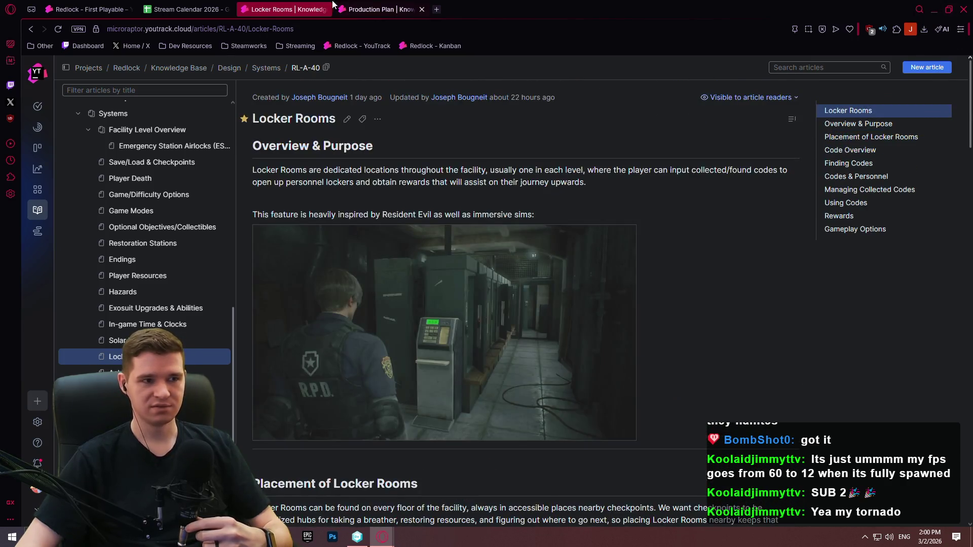
Search Google for 'stalker 2 tornado'
{"action": "left_click", "coordinate": [350, 9]}
{"action": "left_click", "coordinate": [362, 29]}
{"action": "type", "text": "stalker 2 tornado"}
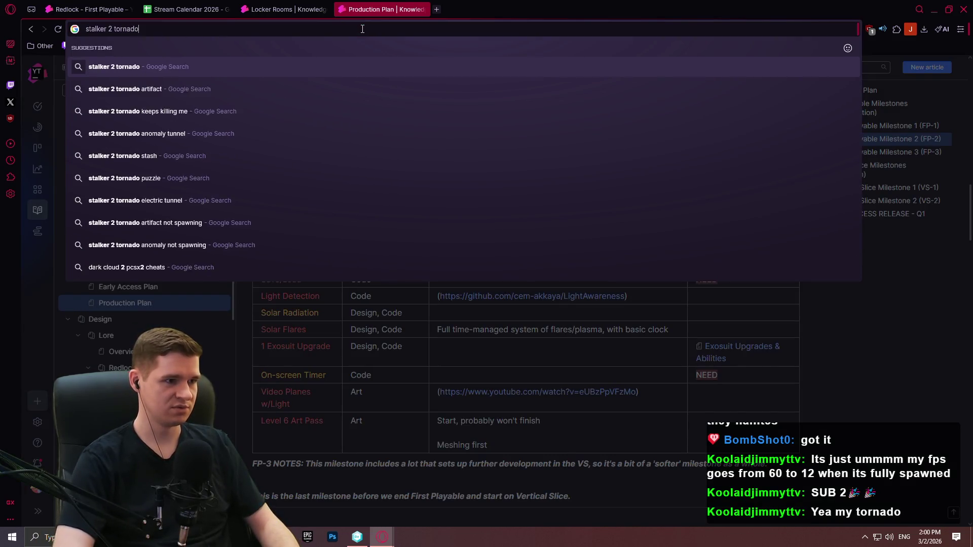
{"action": "key", "text": "Return"}
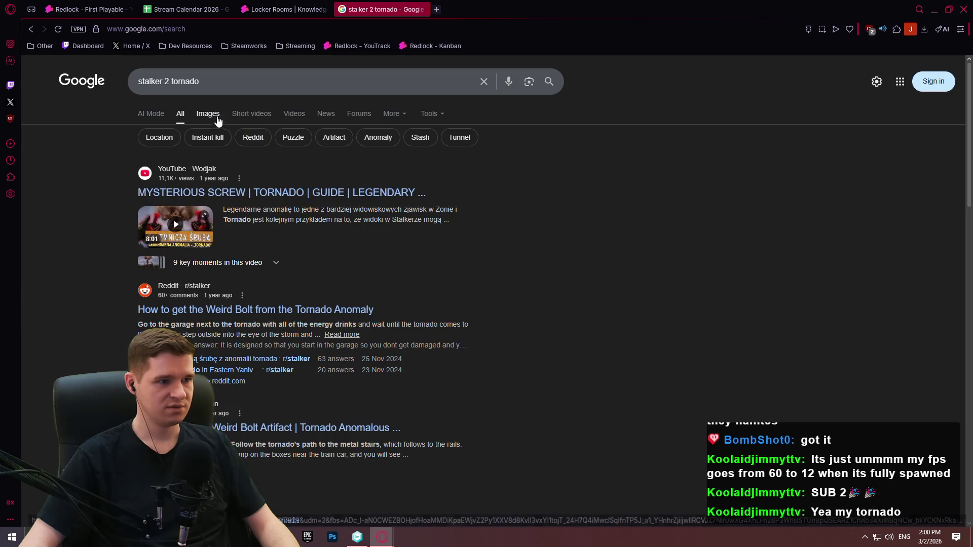
Browse the image results and open the PART 39 tornado video on YouTube
{"action": "left_click", "coordinate": [209, 114]}
{"action": "left_click", "coordinate": [157, 287]}
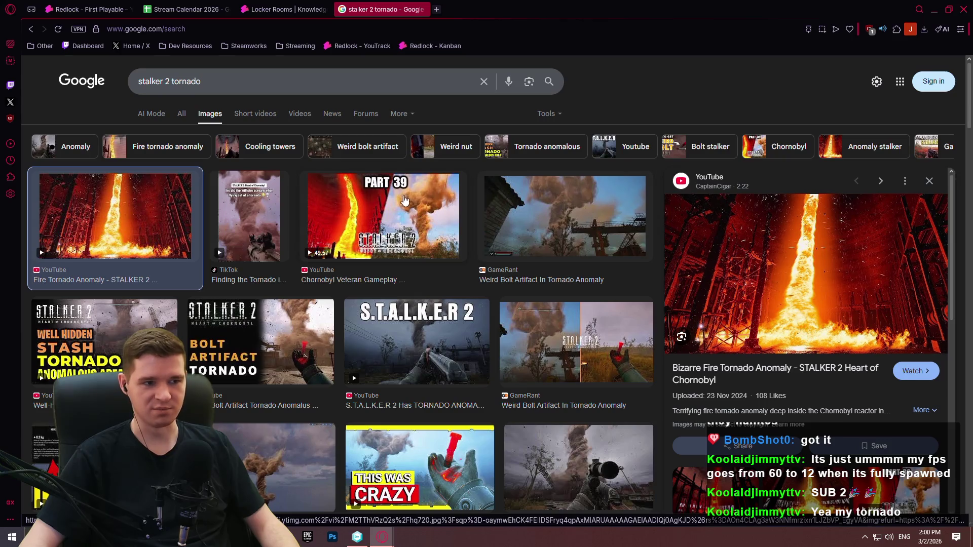
{"action": "left_click", "coordinate": [416, 227]}
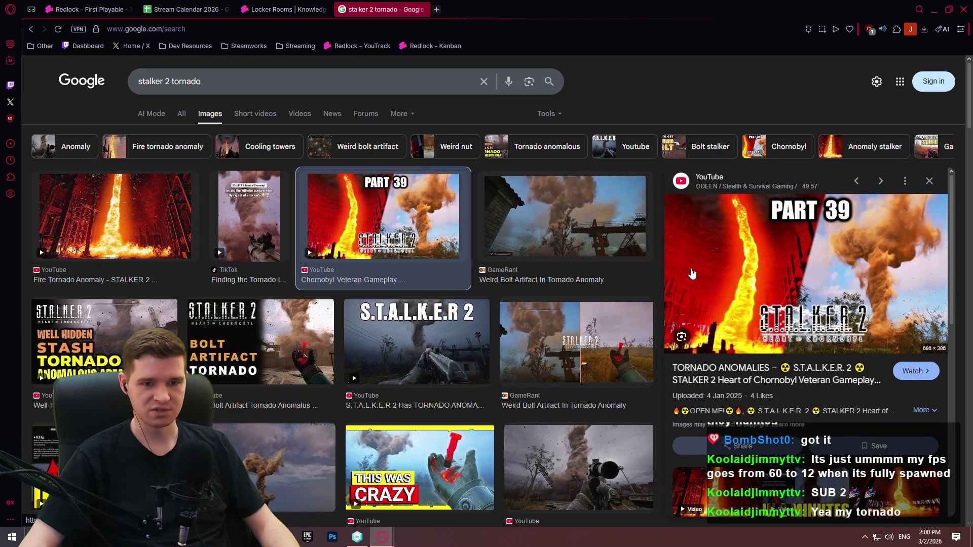
{"action": "right_click", "coordinate": [830, 252]}
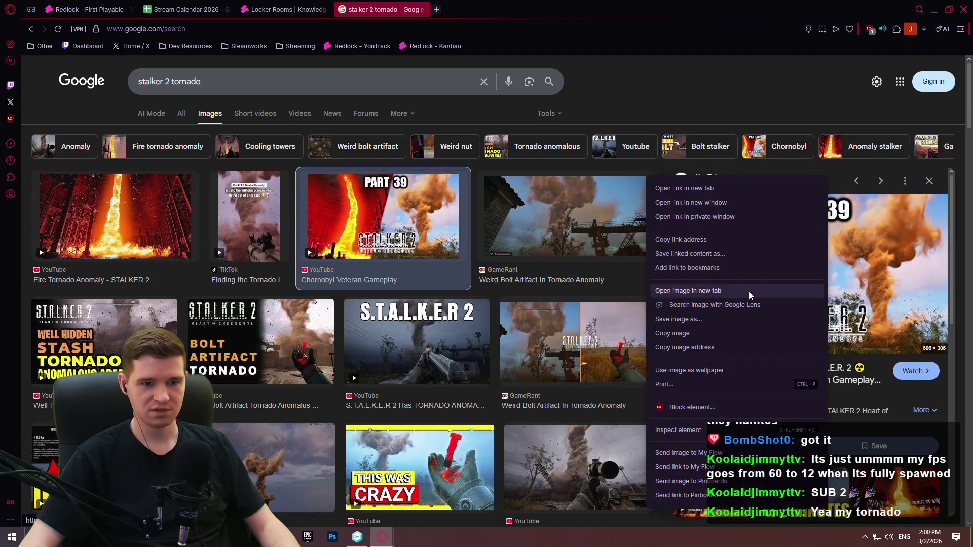
{"action": "left_click", "coordinate": [906, 392]}
{"action": "left_click", "coordinate": [911, 372]}
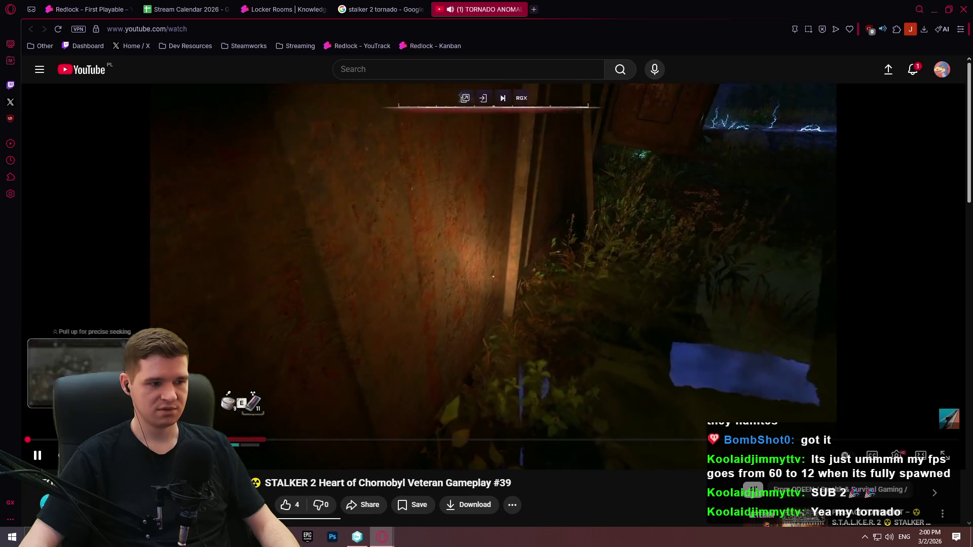
Seek ahead to the tornado footage and play the video full screen
{"action": "mouse_move", "coordinate": [28, 440]}
{"action": "left_mouse_down"}
{"action": "mouse_move", "coordinate": [297, 440]}
{"action": "mouse_move", "coordinate": [263, 440]}
{"action": "mouse_move", "coordinate": [286, 441]}
{"action": "left_mouse_up"}
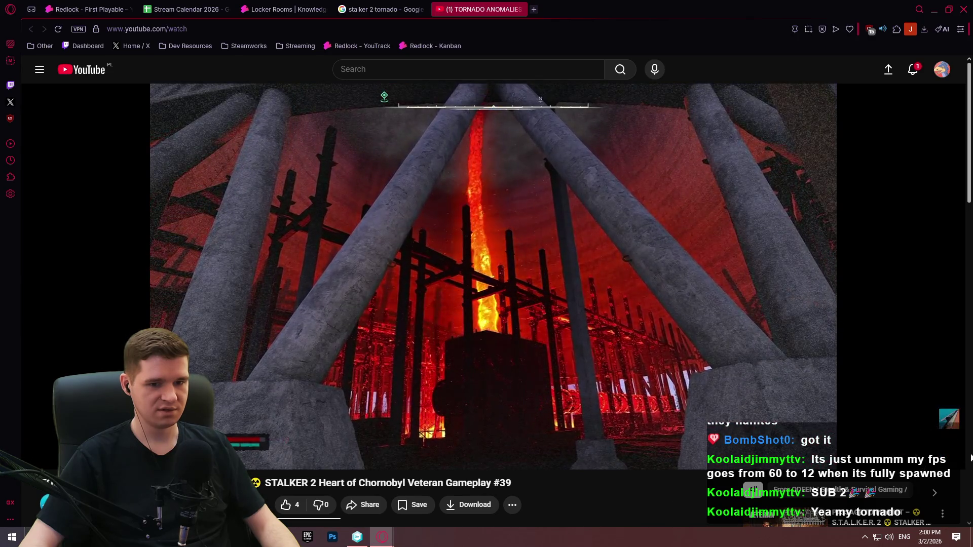
{"action": "left_click", "coordinate": [946, 456]}
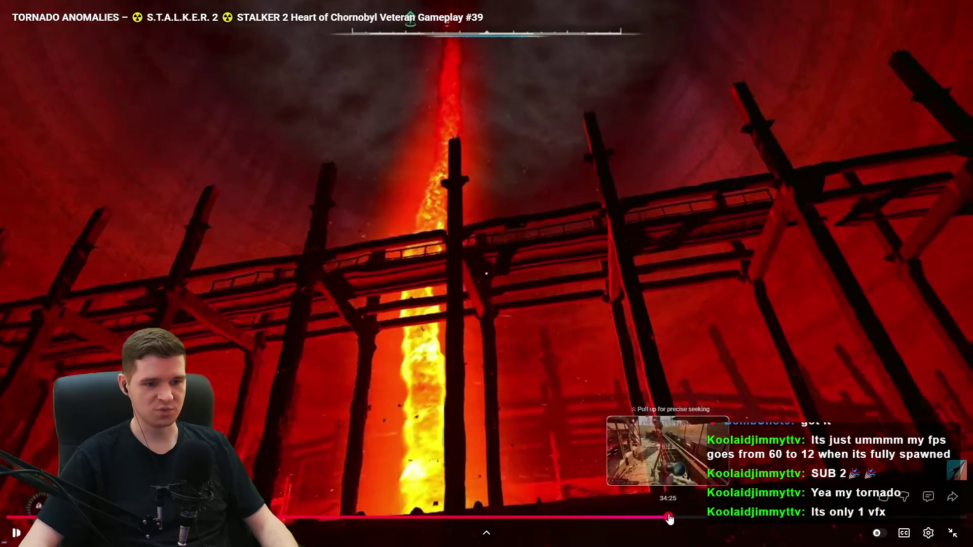
{"action": "left_click", "coordinate": [669, 518]}
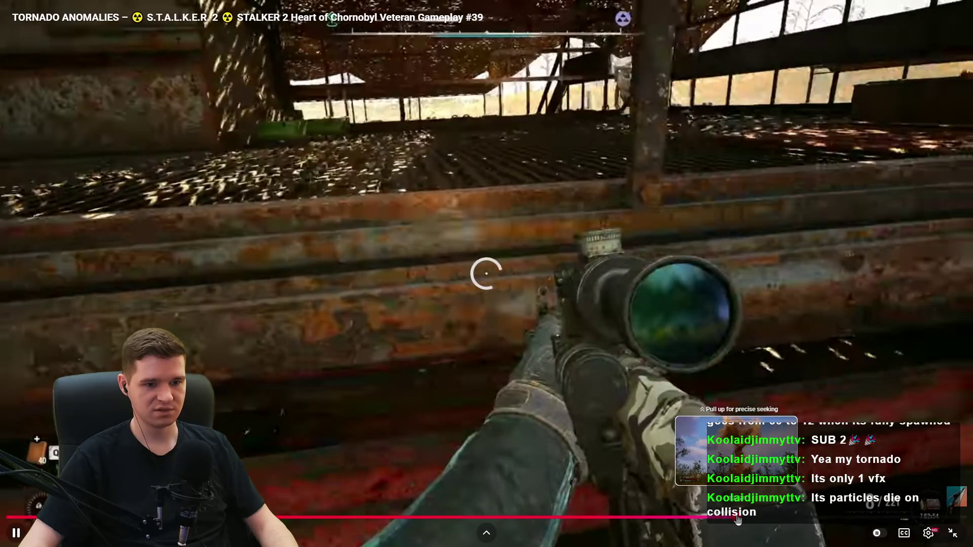
{"action": "left_click", "coordinate": [751, 518]}
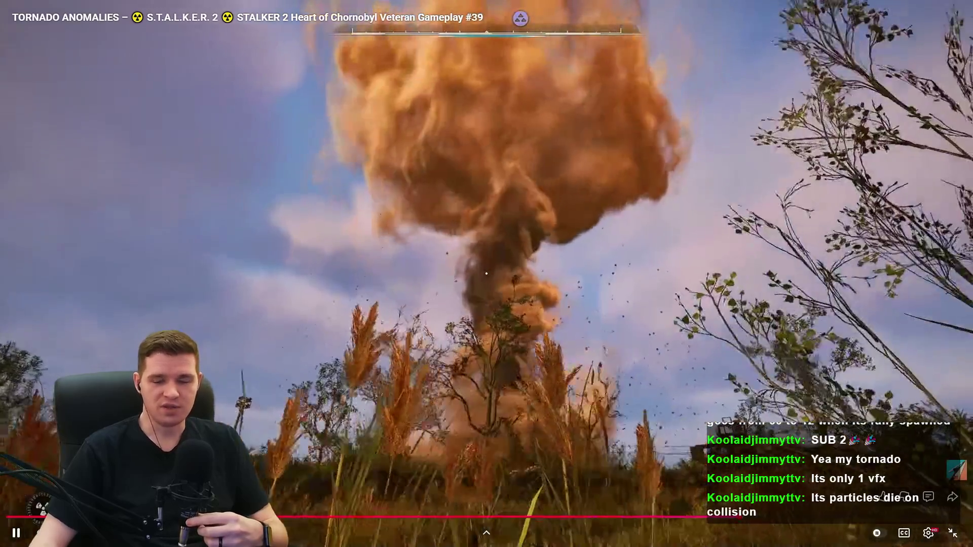
Watch past the tornado footage, then exit full-screen playback
{"action": "key", "text": "w"}
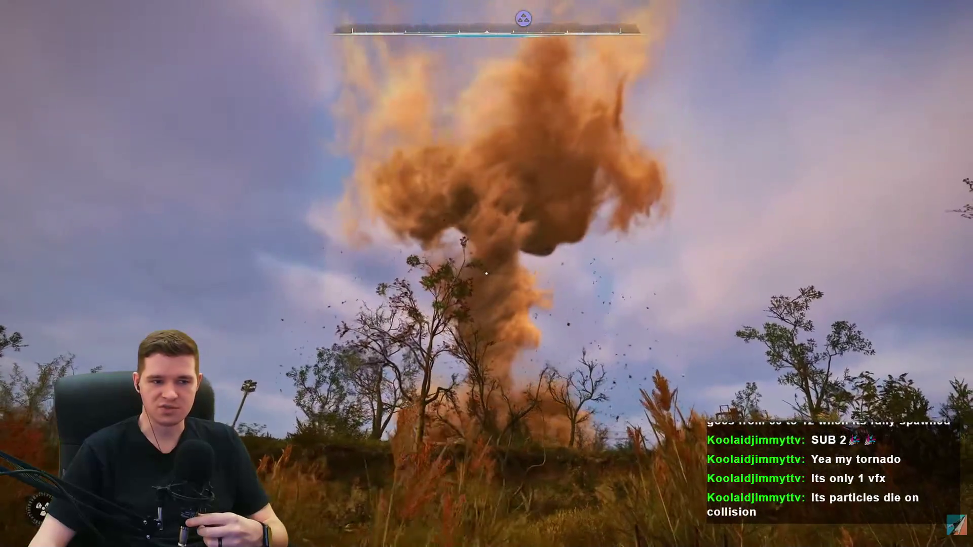
{"action": "key", "text": "w"}
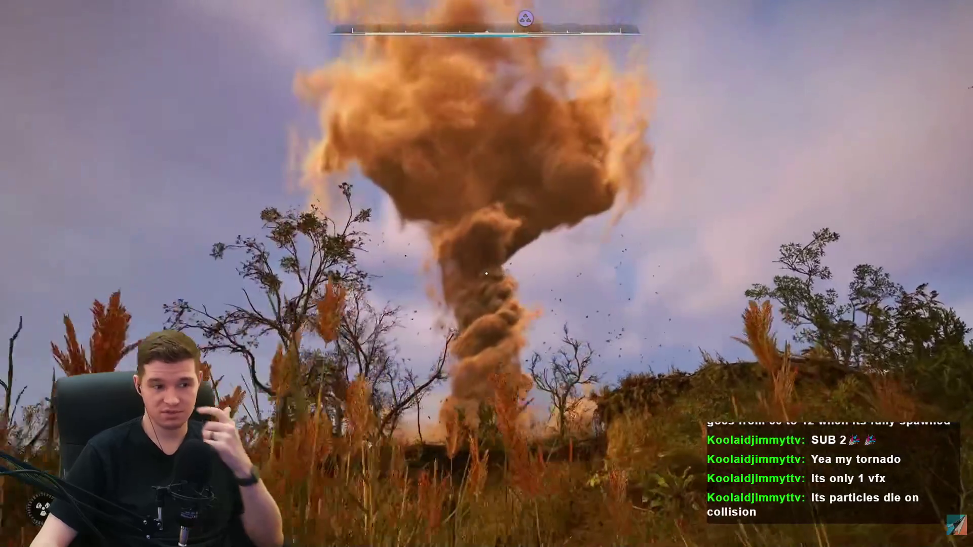
{"action": "key", "text": "w"}
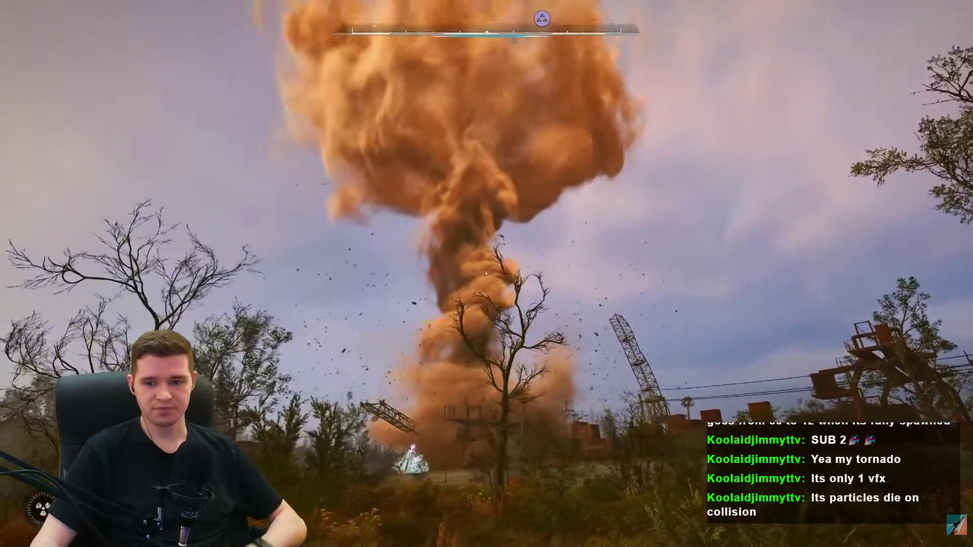
{"action": "mouse_move", "coordinate": [956, 543]}
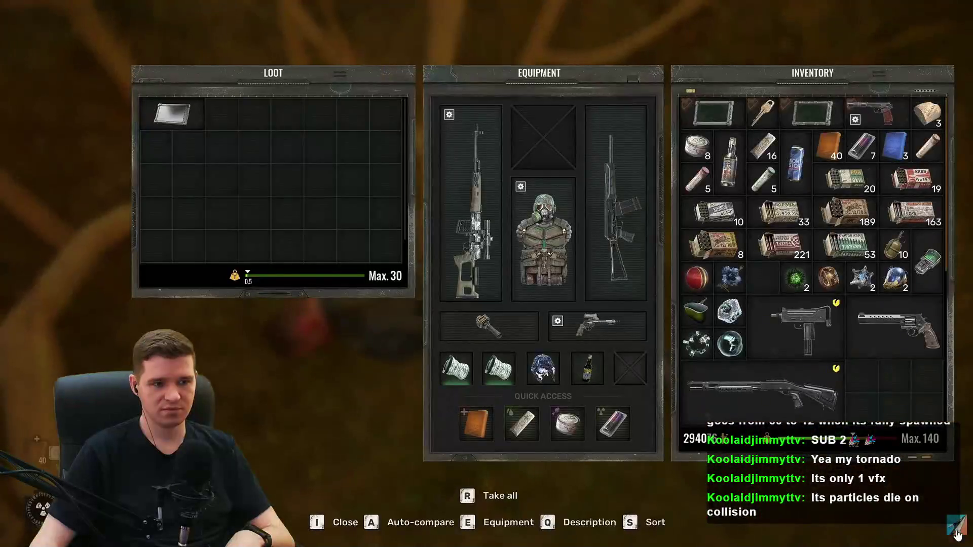
{"action": "left_click", "coordinate": [958, 536]}
Pause the video and close both the YouTube and Google search tabs
{"action": "left_click", "coordinate": [553, 242]}
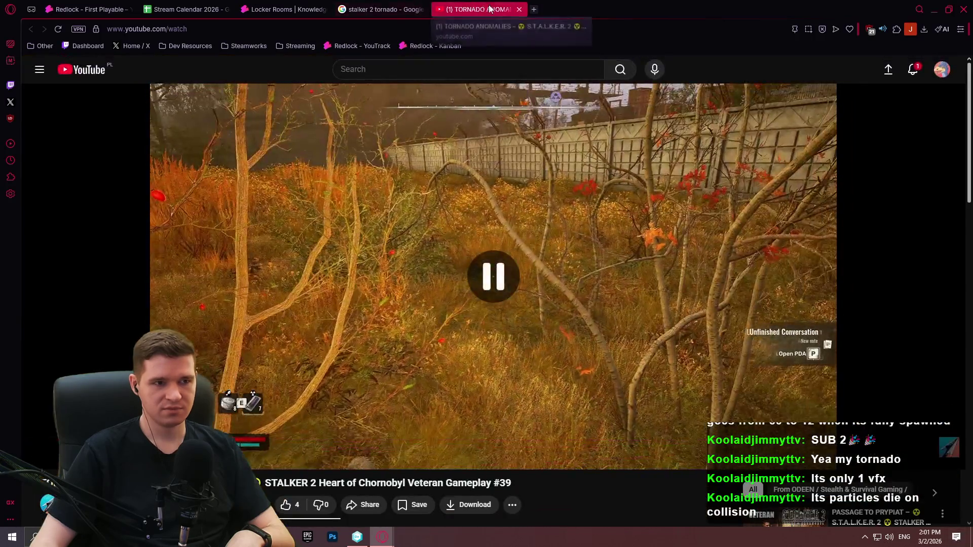
{"action": "left_click", "coordinate": [522, 9]}
{"action": "left_click", "coordinate": [422, 9]}
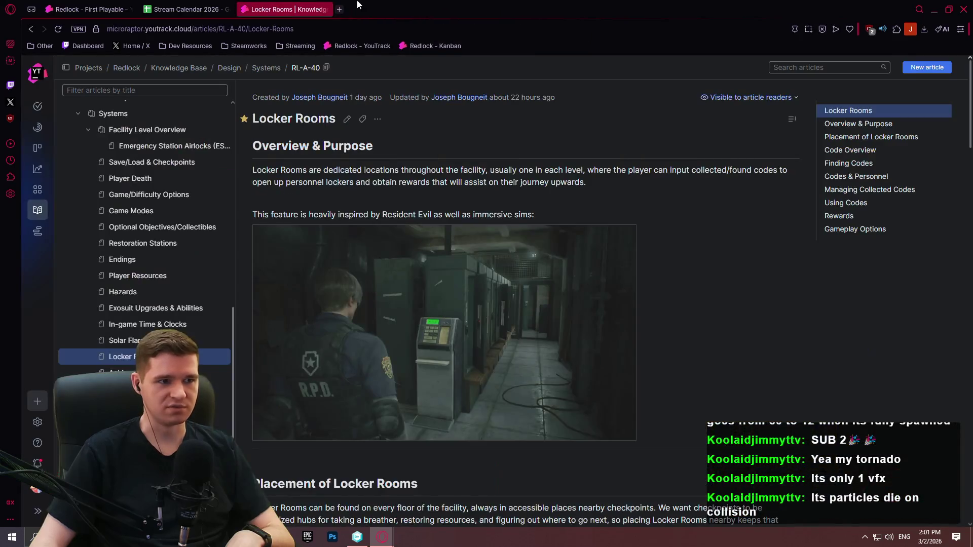
Review the Stream Calendar's March schedule, selecting the Redlock Development entries in C8:G9
{"action": "left_click", "coordinate": [182, 9]}
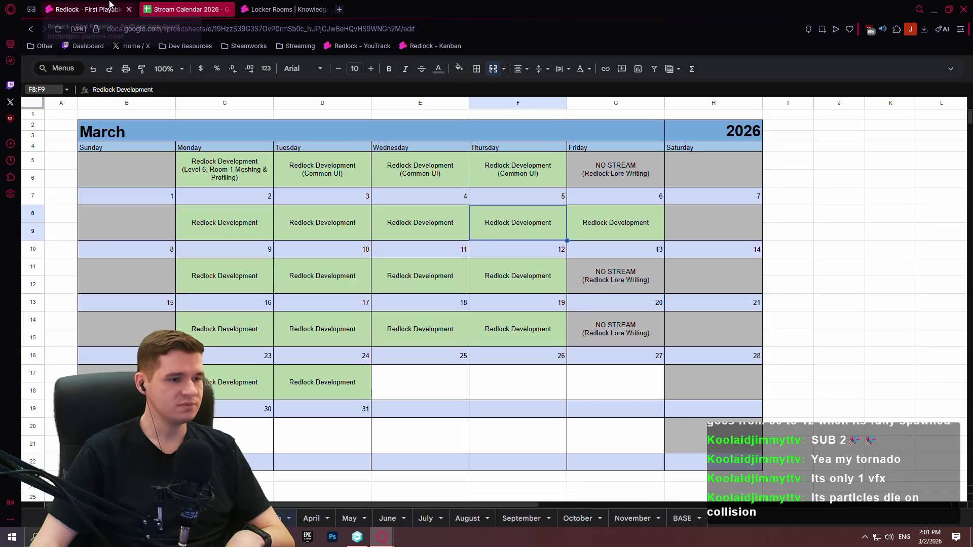
{"action": "key", "text": "Up"}
{"action": "key", "text": "Up"}
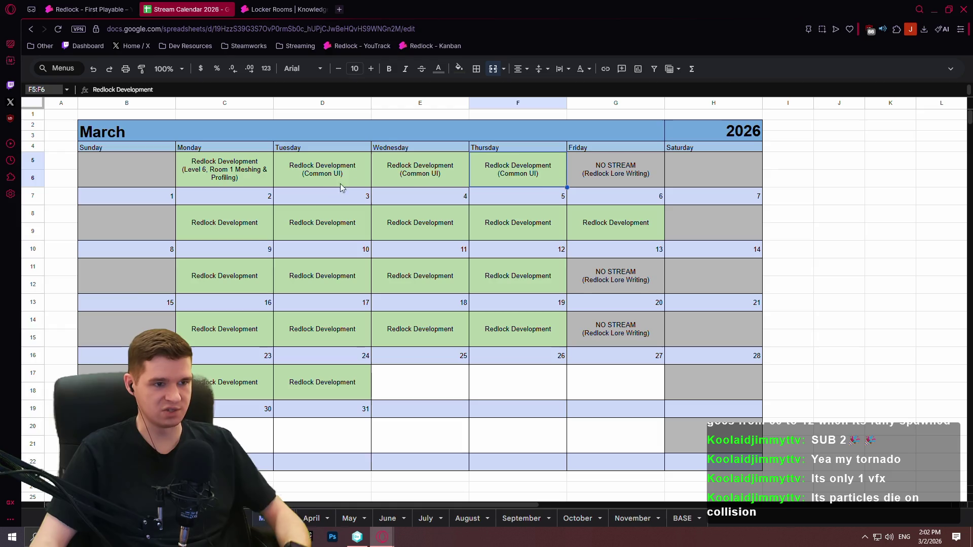
{"action": "left_click_drag", "start_coordinate": [255, 228], "coordinate": [634, 226]}
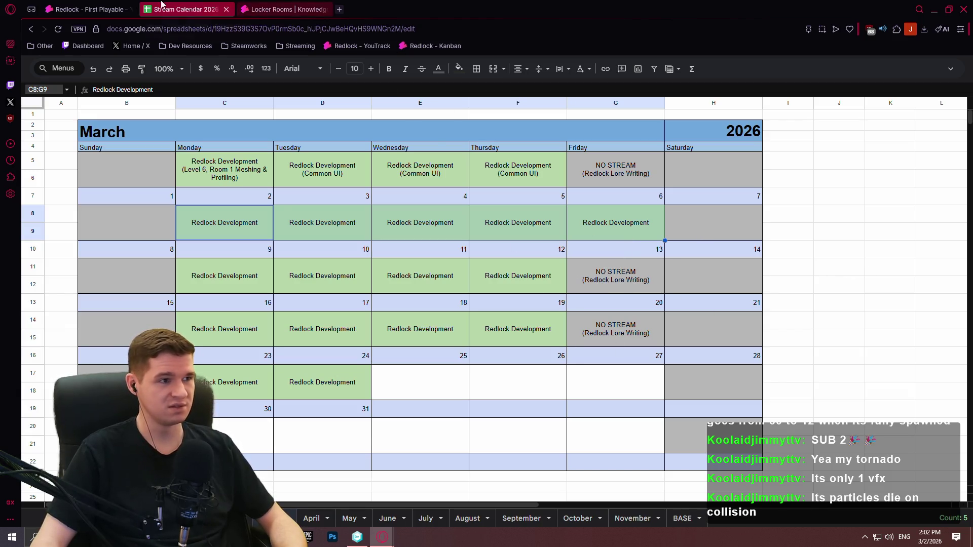
{"action": "left_click", "coordinate": [88, 9]}
Scroll the Redlock First Playable Backlog, then return to the Locker Rooms article
{"action": "scroll", "coordinate": [361, 363], "scroll_direction": "down", "scroll_amount": 10}
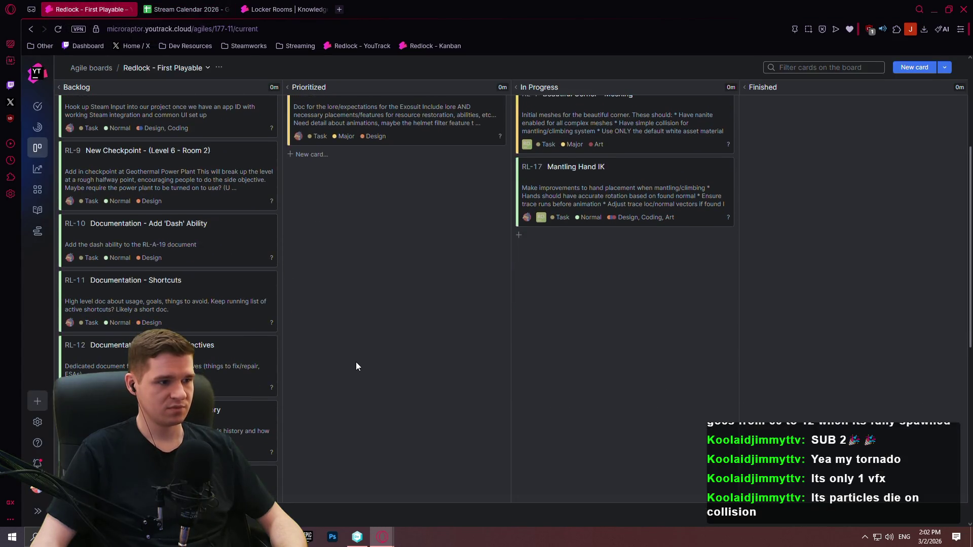
{"action": "scroll", "coordinate": [398, 365], "scroll_direction": "down", "scroll_amount": 2}
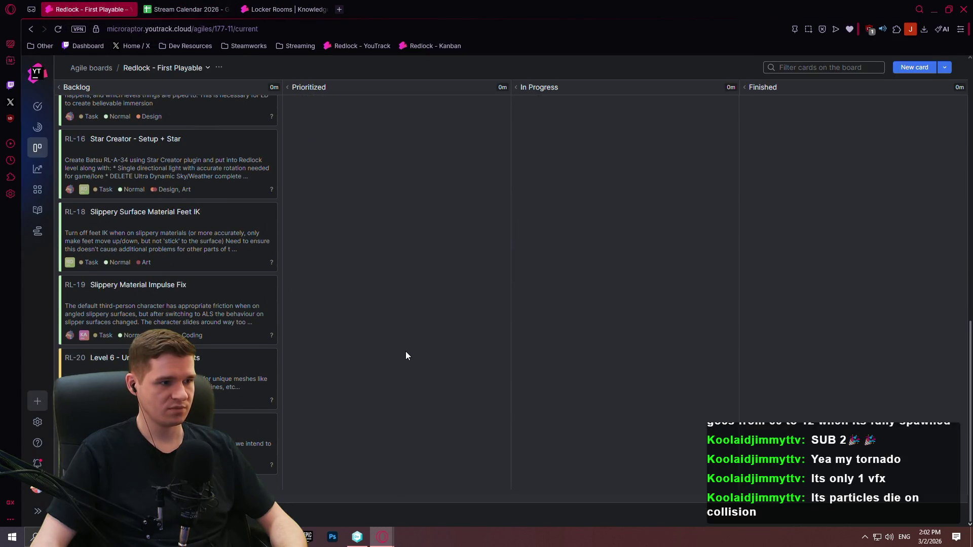
{"action": "key", "text": "ctrl+Tab"}
{"action": "key", "text": "ctrl+Tab"}
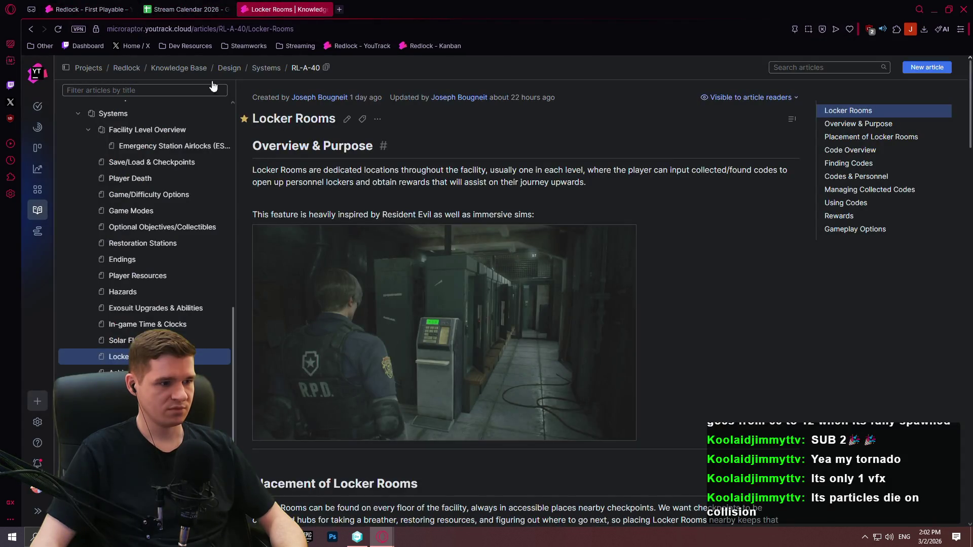
{"action": "left_click", "coordinate": [220, 9]}
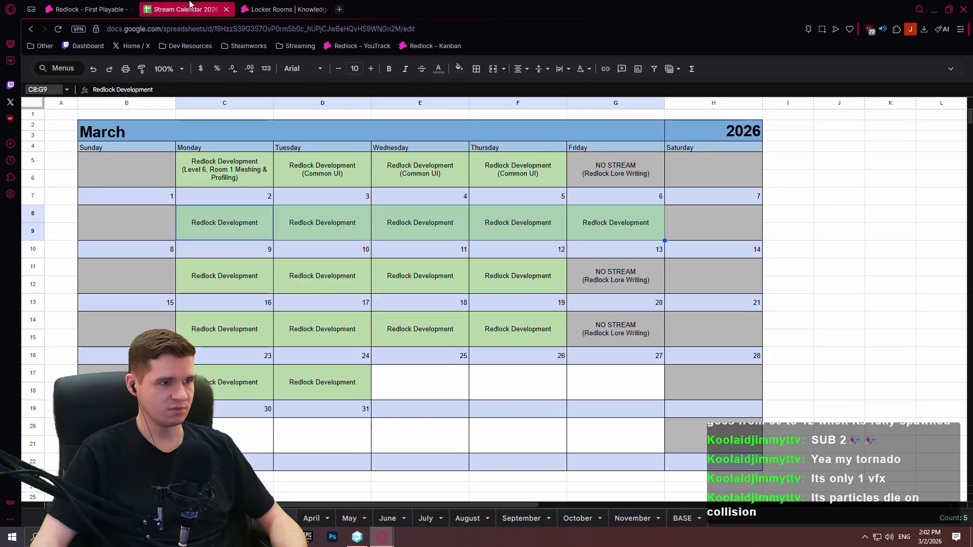
{"action": "left_click", "coordinate": [276, 8]}
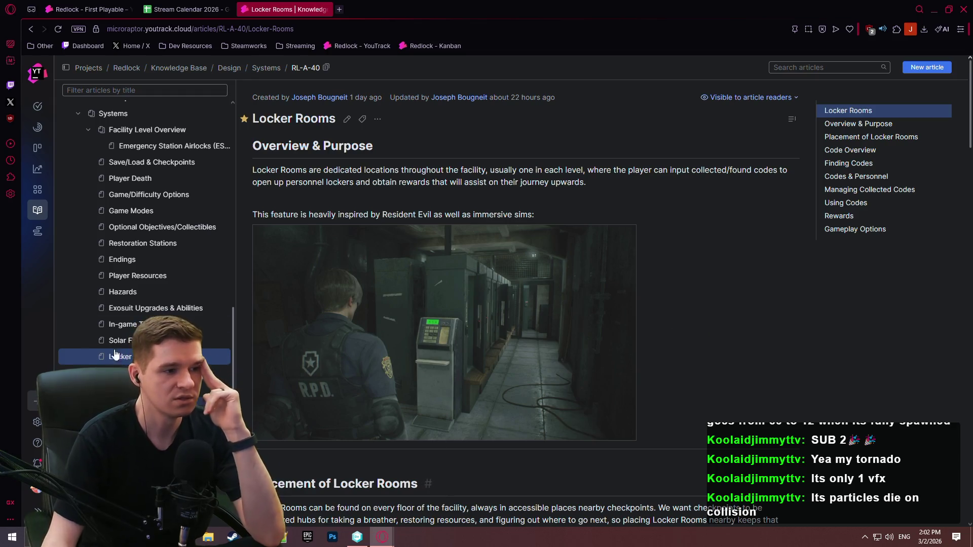
{"action": "left_click", "coordinate": [162, 314]}
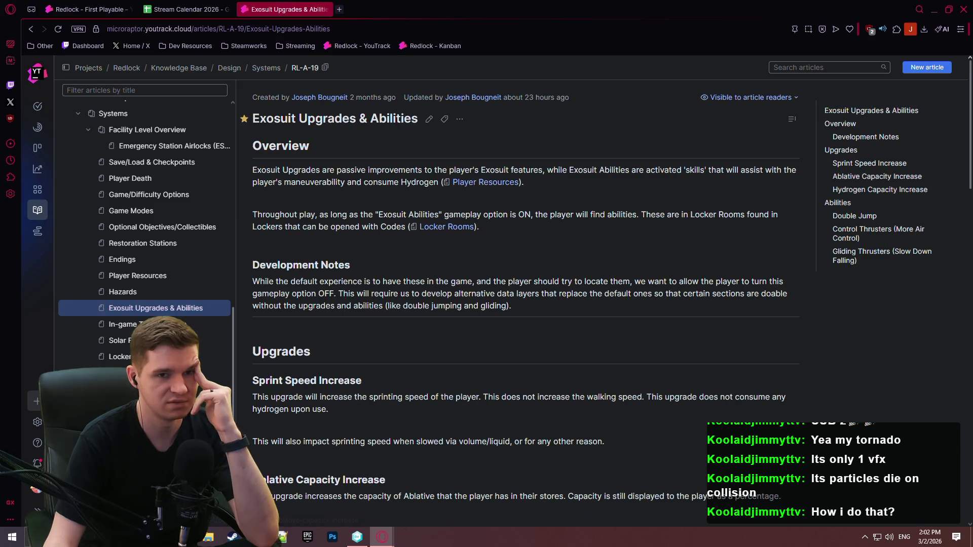
{"action": "mouse_move", "coordinate": [970, 89]}
{"action": "left_mouse_down"}
{"action": "mouse_move", "coordinate": [952, 185]}
{"action": "mouse_move", "coordinate": [963, 262]}
{"action": "mouse_move", "coordinate": [958, 248]}
{"action": "left_mouse_up"}
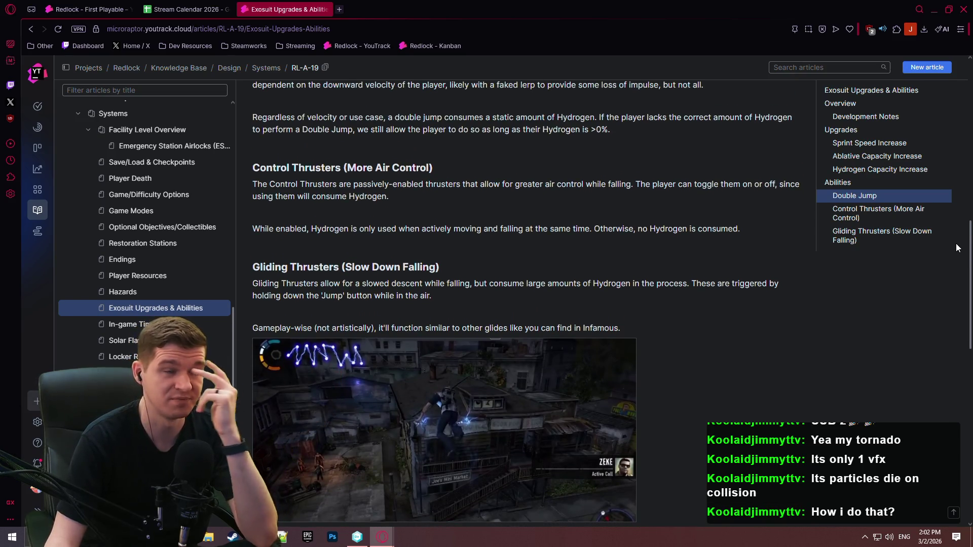
{"action": "left_click_drag", "start_coordinate": [957, 248], "coordinate": [929, 68]}
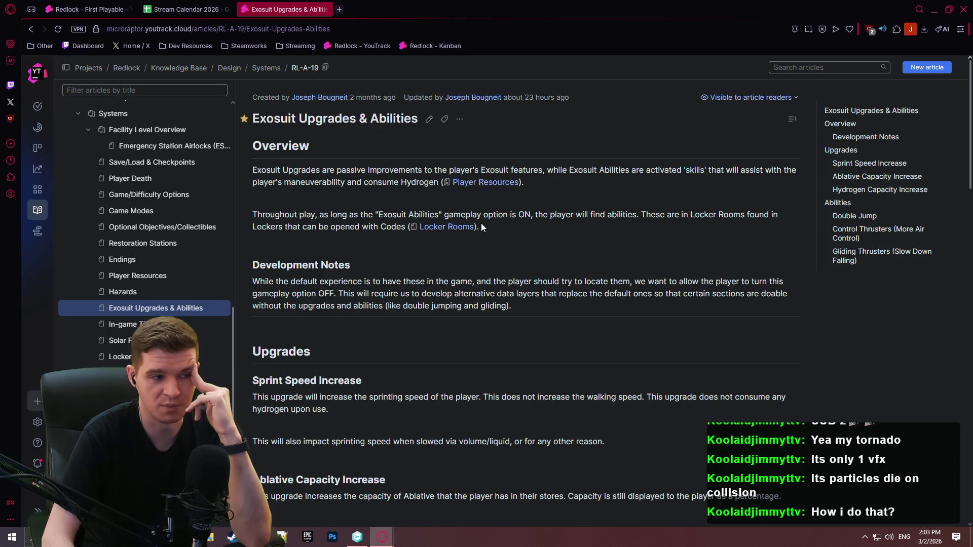
{"action": "left_click", "coordinate": [152, 357]}
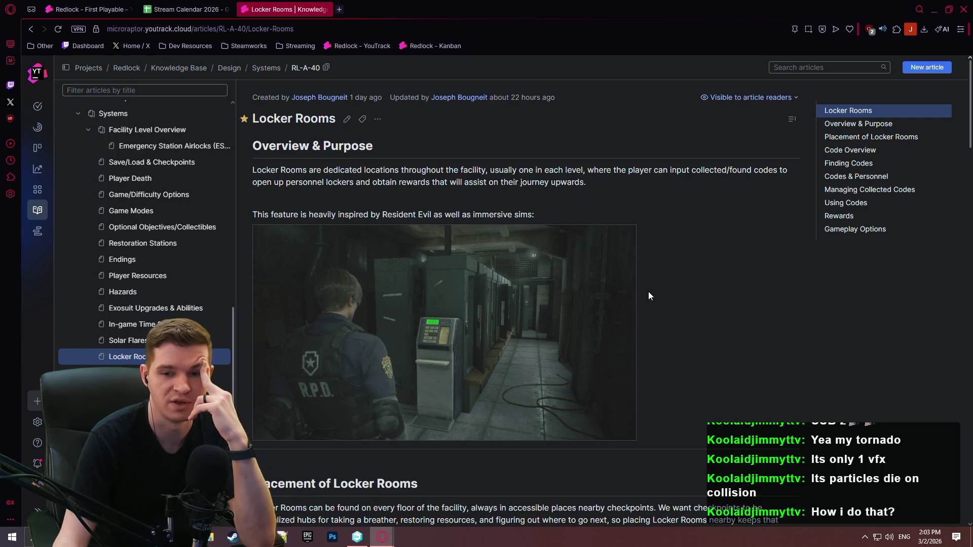
{"action": "mouse_move", "coordinate": [631, 293]}
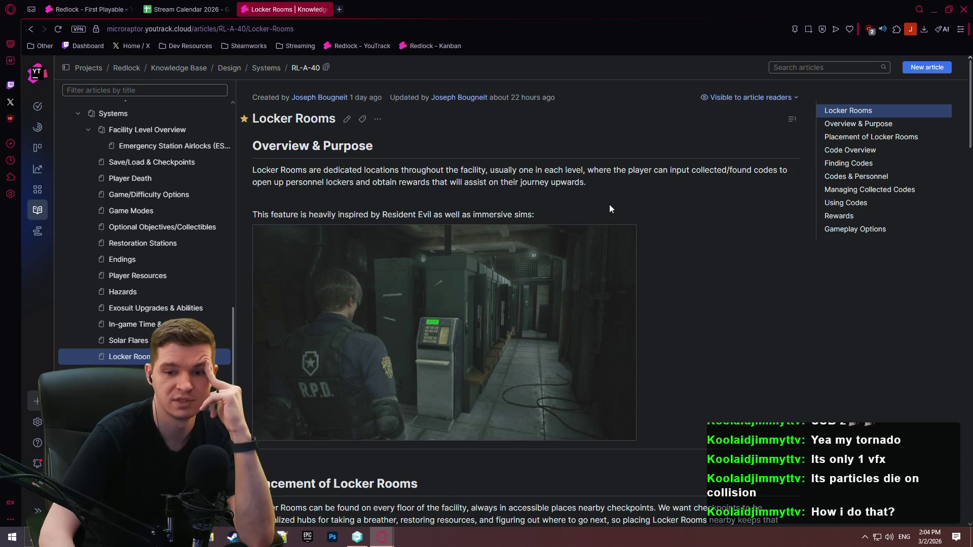
{"action": "scroll", "coordinate": [610, 159], "scroll_direction": "down", "scroll_amount": 1}
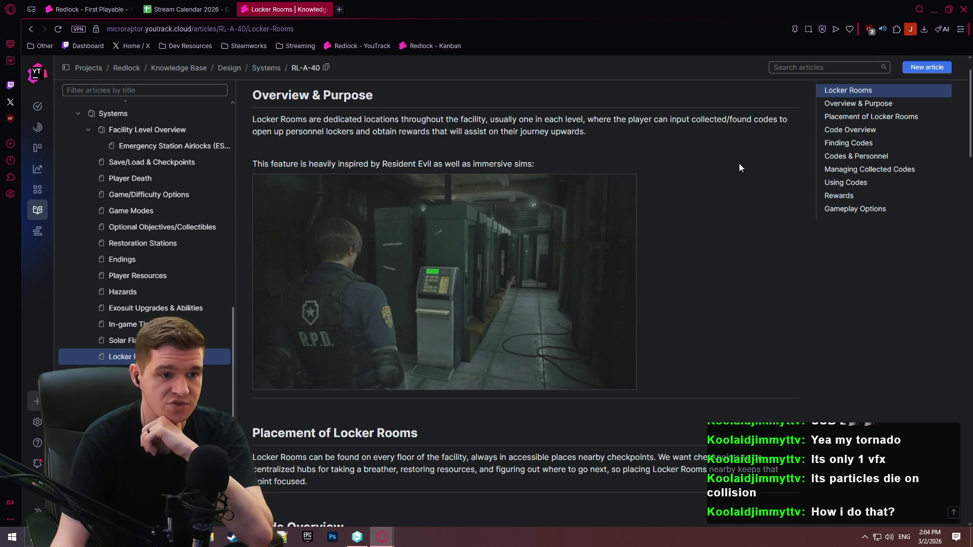
{"action": "scroll", "coordinate": [663, 169], "scroll_direction": "down", "scroll_amount": 5}
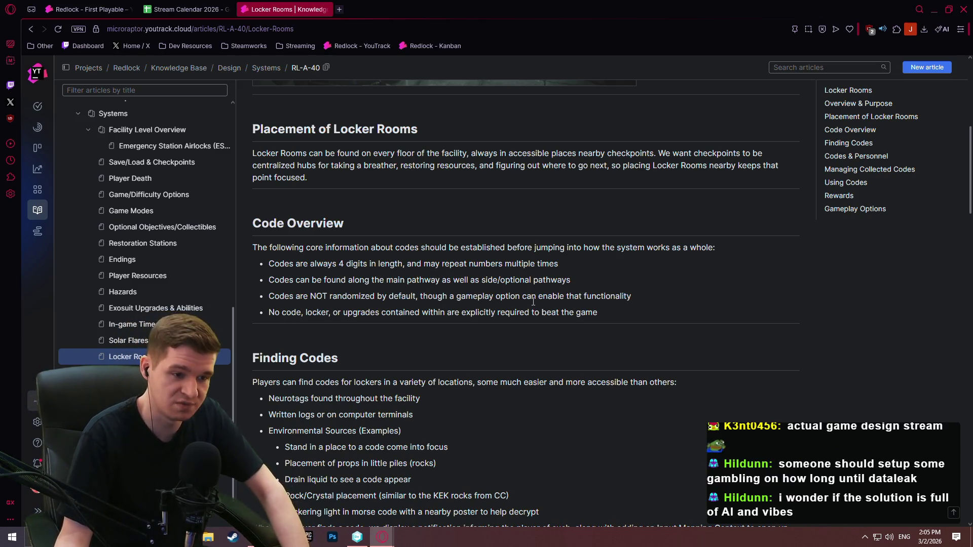
{"action": "left_click_drag", "start_coordinate": [657, 299], "coordinate": [264, 299]}
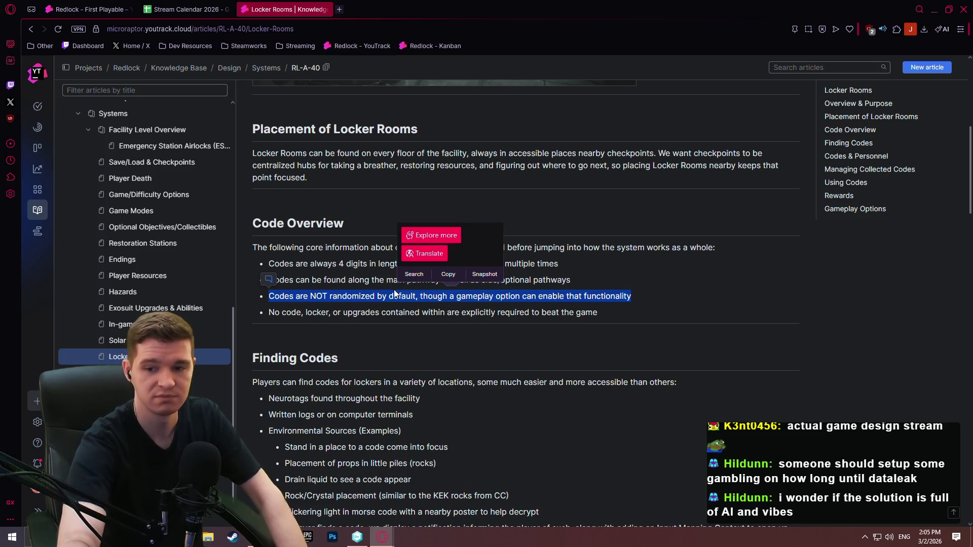
{"action": "left_click", "coordinate": [395, 290]}
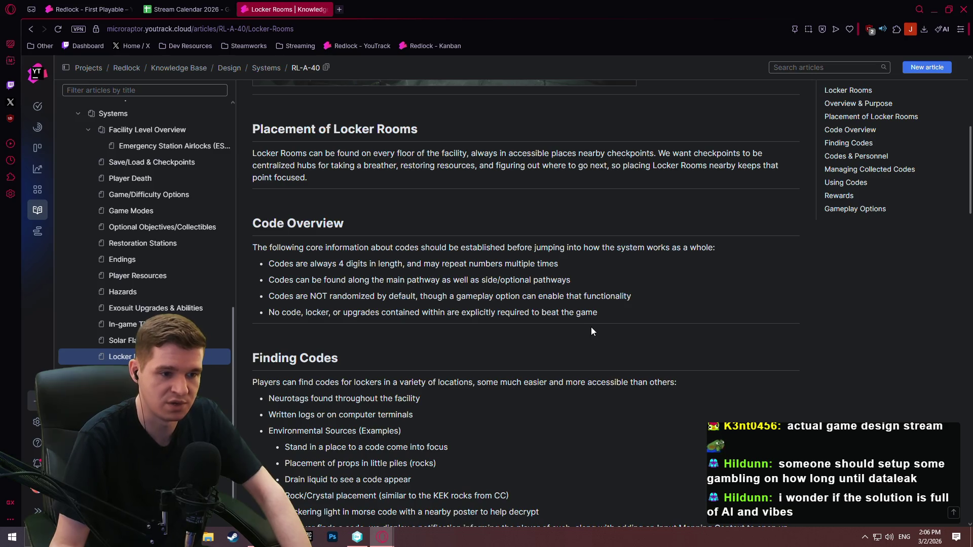
{"action": "left_click_drag", "start_coordinate": [602, 312], "coordinate": [268, 319]}
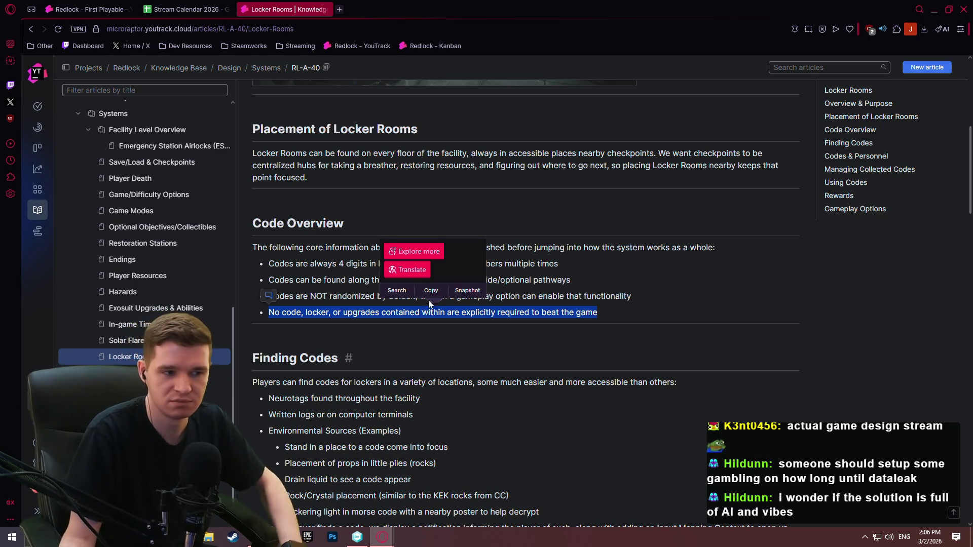
{"action": "left_click", "coordinate": [574, 269]}
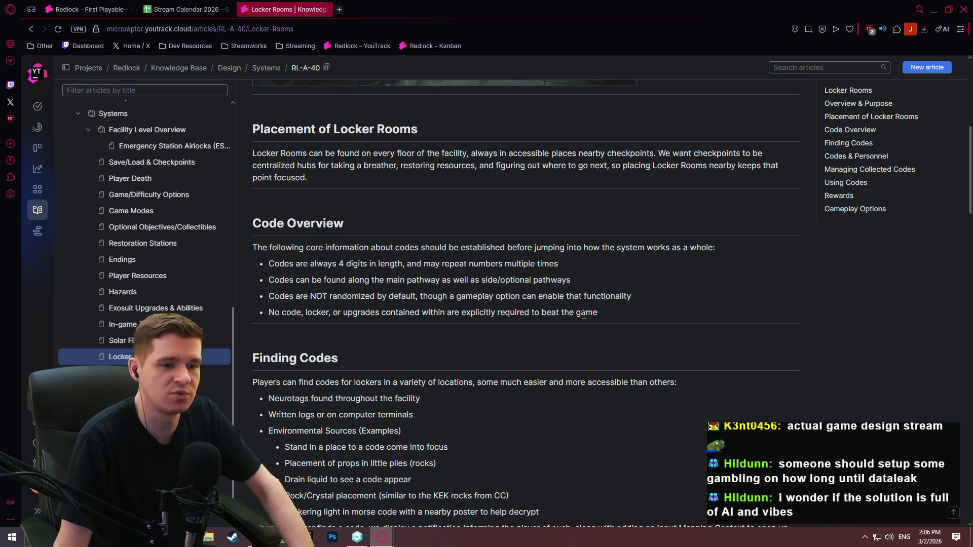
{"action": "mouse_move", "coordinate": [599, 311]}
{"action": "left_mouse_down"}
{"action": "mouse_move", "coordinate": [265, 302]}
{"action": "mouse_move", "coordinate": [249, 313]}
{"action": "left_mouse_up"}
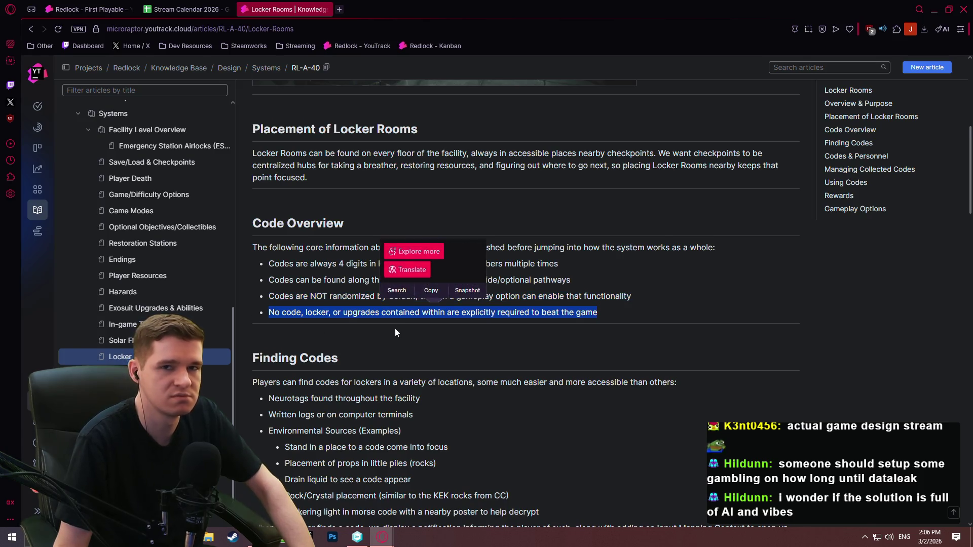
{"action": "scroll", "coordinate": [410, 322], "scroll_direction": "down", "scroll_amount": 5}
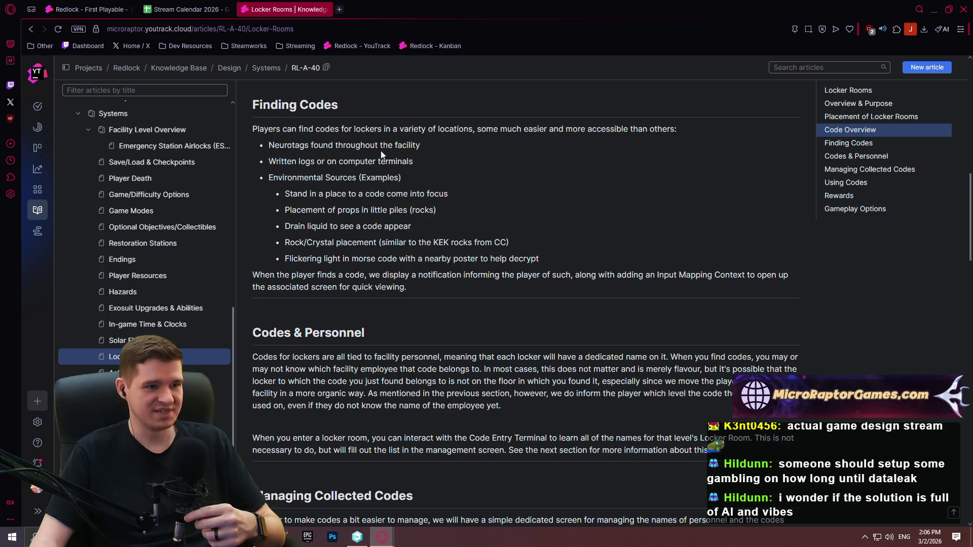
{"action": "scroll", "coordinate": [421, 182], "scroll_direction": "up", "scroll_amount": 1}
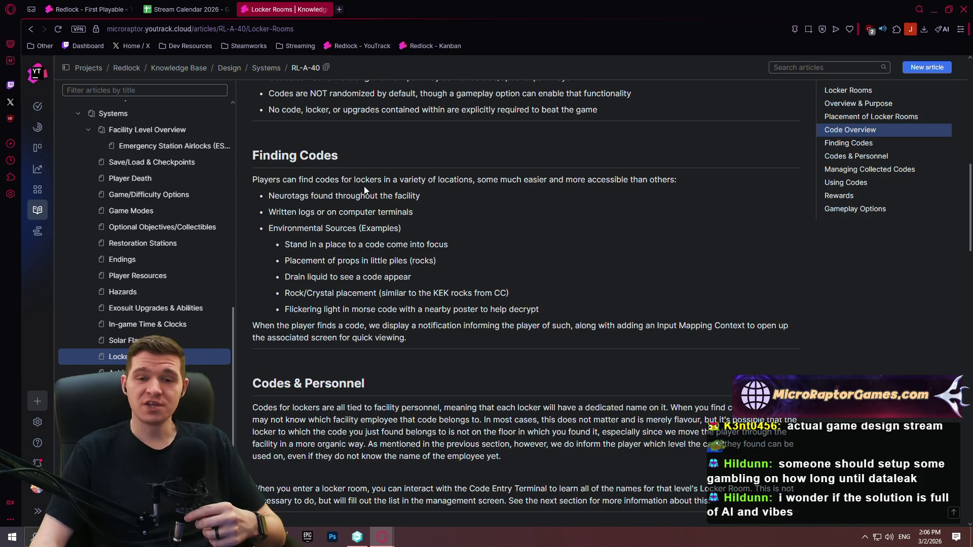